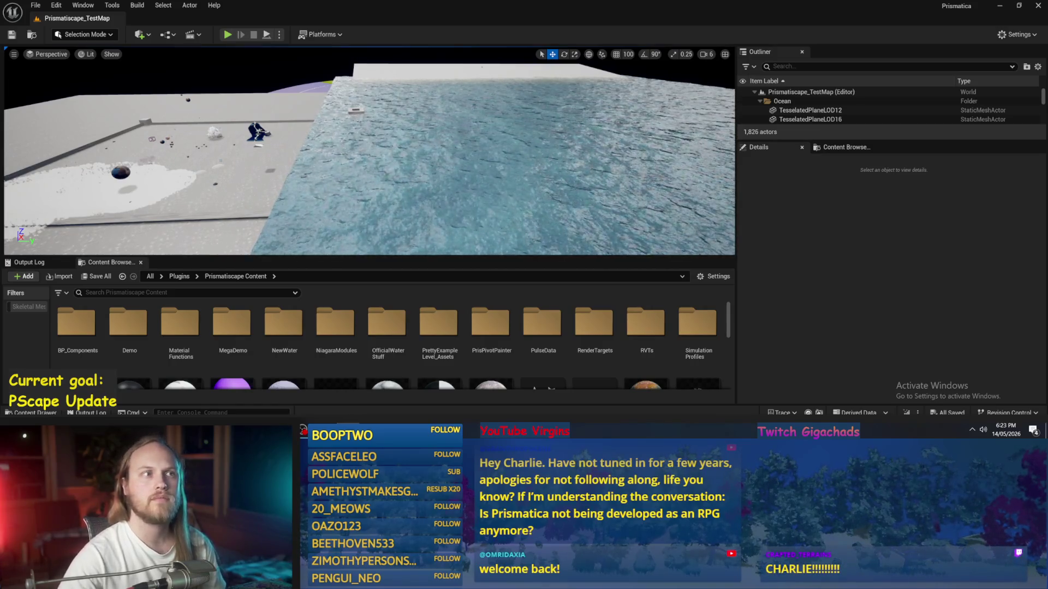
Step: Tilt the view down to the grey floor beside the water, then make the viewport taller and wider
{"action": "mouse_move", "coordinate": [519, 178]}
{"action": "left_mouse_down"}
{"action": "mouse_move", "coordinate": [447, 229]}
{"action": "mouse_move", "coordinate": [447, 163]}
{"action": "left_mouse_up"}
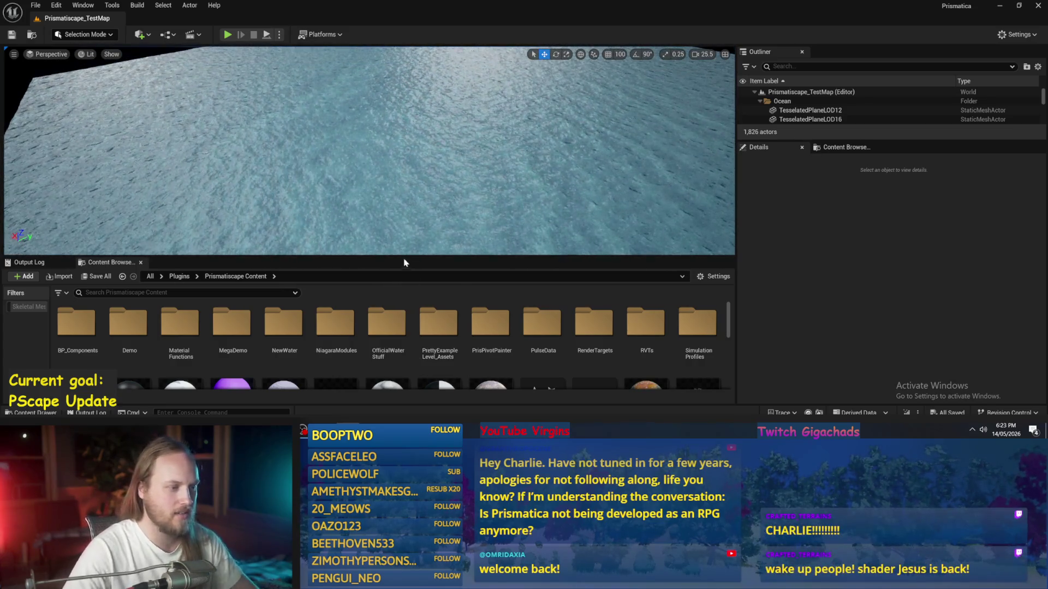
{"action": "mouse_move", "coordinate": [334, 257]}
{"action": "left_mouse_down"}
{"action": "mouse_move", "coordinate": [333, 295]}
{"action": "mouse_move", "coordinate": [333, 286]}
{"action": "left_mouse_up"}
{"action": "left_click_drag", "start_coordinate": [735, 224], "coordinate": [862, 224]}
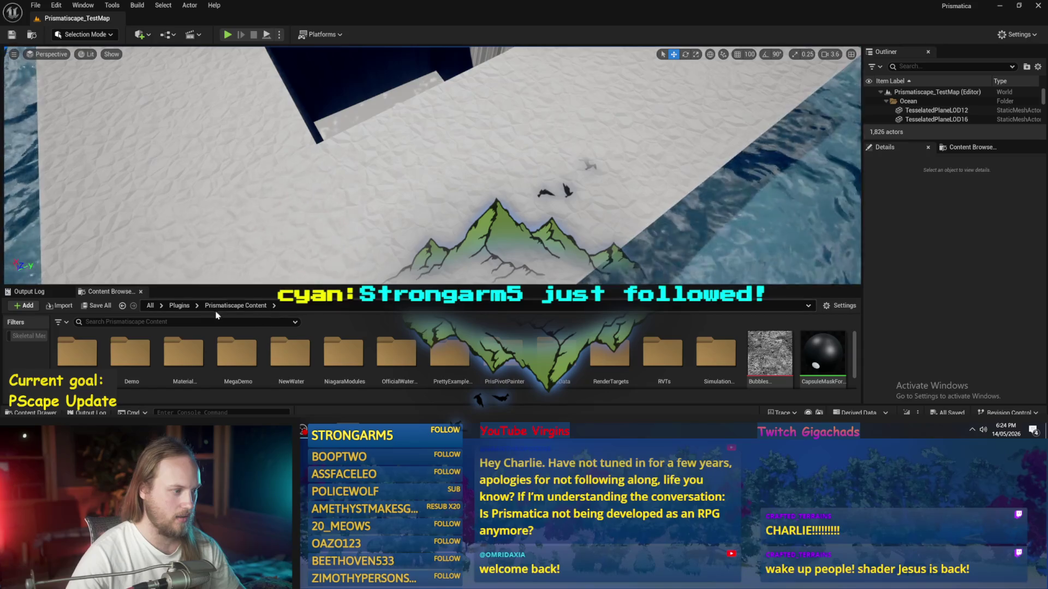
Step: Scroll the Content Browser down to Prismatiscape_PrettyExampleMap and open that level
{"action": "scroll", "coordinate": [258, 367], "scroll_direction": "down", "scroll_amount": 3}
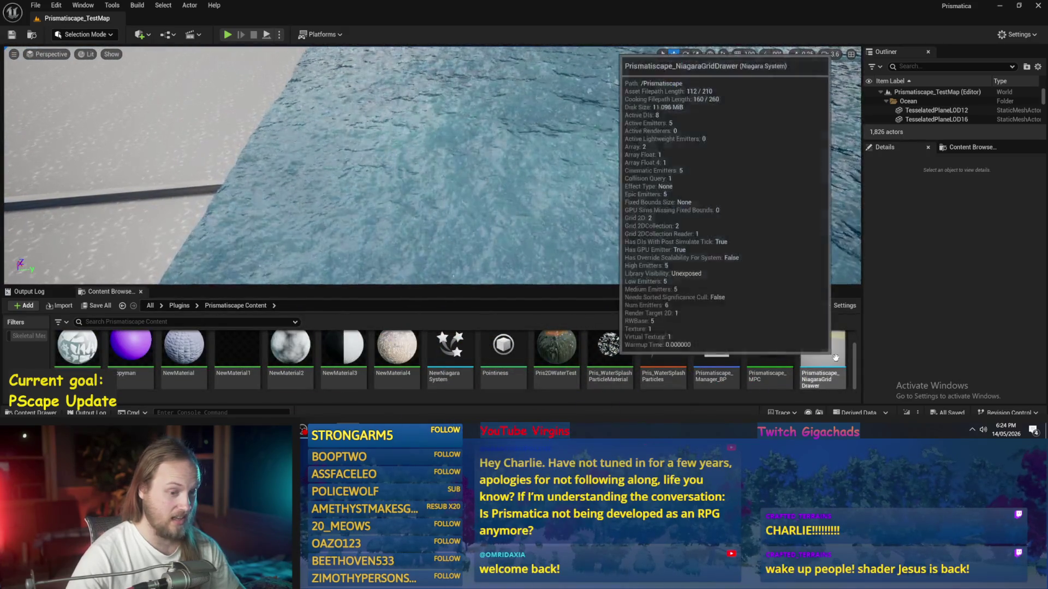
{"action": "scroll", "coordinate": [835, 358], "scroll_direction": "down", "scroll_amount": 3}
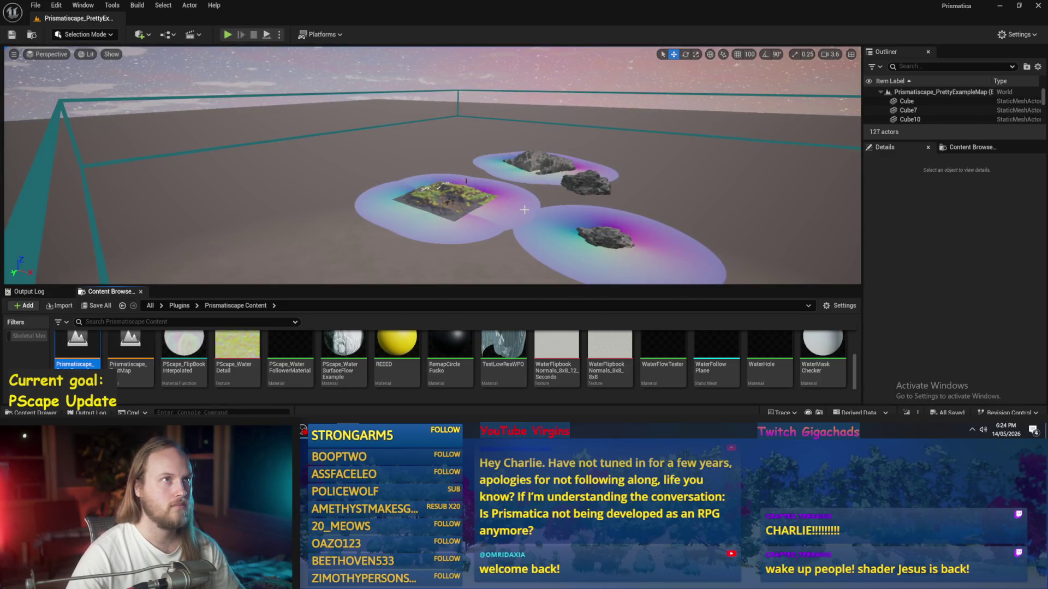
{"action": "left_click_drag", "start_coordinate": [524, 209], "coordinate": [524, 209]}
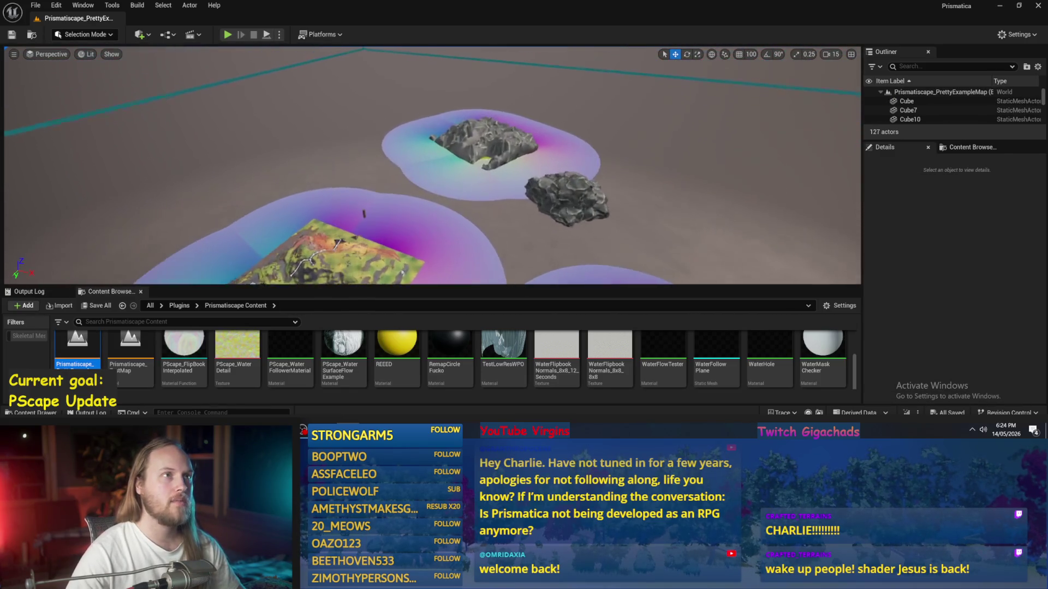
Step: Fly the camera down onto the terrain island and select the PScape_DemoWorldManager actor
{"action": "mouse_move", "coordinate": [433, 165]}
{"action": "left_mouse_down"}
{"action": "mouse_move", "coordinate": [468, 151]}
{"action": "mouse_move", "coordinate": [467, 139]}
{"action": "left_mouse_up"}
{"action": "left_click", "coordinate": [468, 151]}
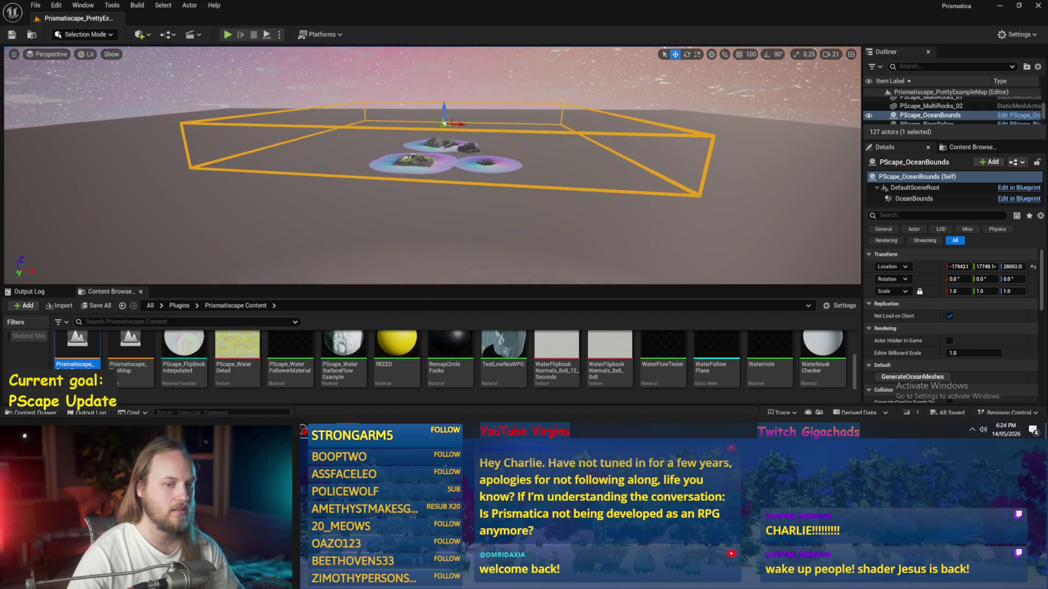
{"action": "scroll", "coordinate": [469, 152], "scroll_direction": "down", "scroll_amount": 3}
{"action": "left_click_drag", "start_coordinate": [469, 152], "coordinate": [466, 168]}
Step: Fly over the island's road and trees, select PScape_WaveMask3, then start Play In Editor
{"action": "scroll", "coordinate": [466, 168], "scroll_direction": "down", "scroll_amount": 2}
{"action": "left_click_drag", "start_coordinate": [375, 279], "coordinate": [374, 279]}
{"action": "left_click", "coordinate": [495, 195]}
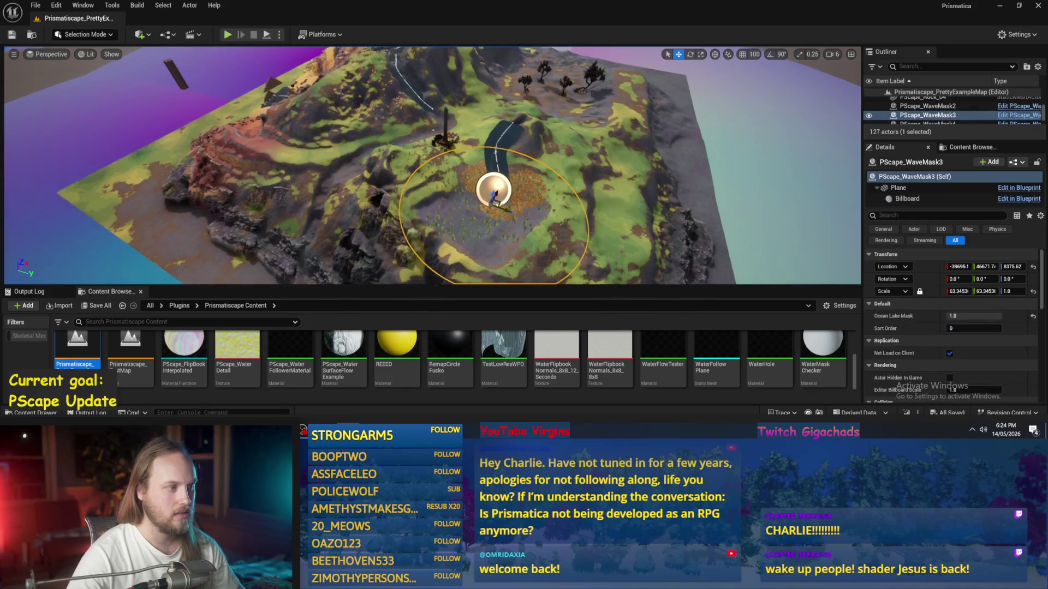
{"action": "scroll", "coordinate": [494, 195], "scroll_direction": "down", "scroll_amount": 5}
{"action": "scroll", "coordinate": [495, 195], "scroll_direction": "down", "scroll_amount": 6}
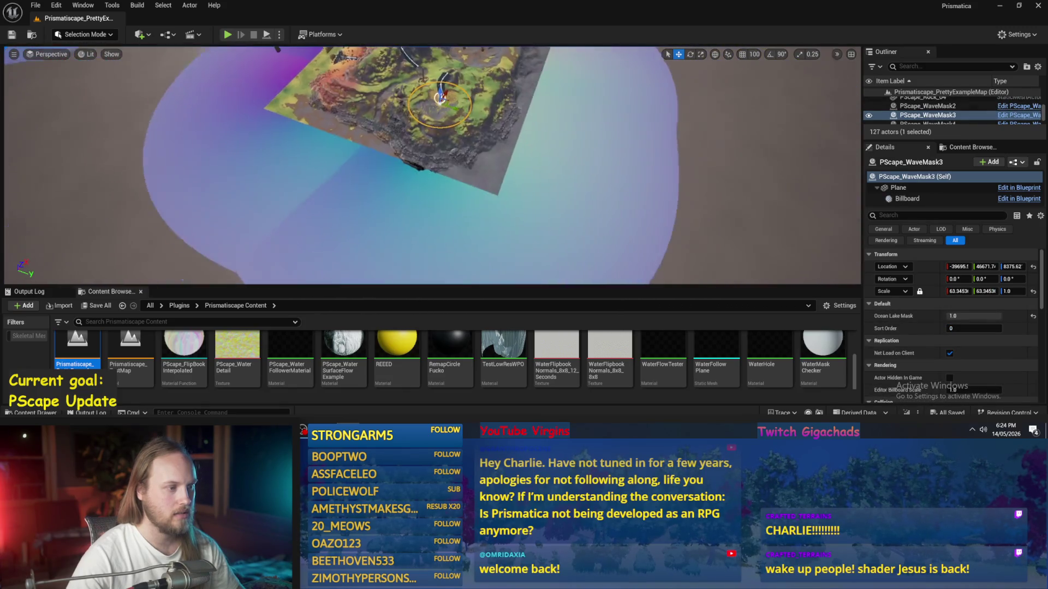
{"action": "scroll", "coordinate": [501, 186], "scroll_direction": "up", "scroll_amount": 2}
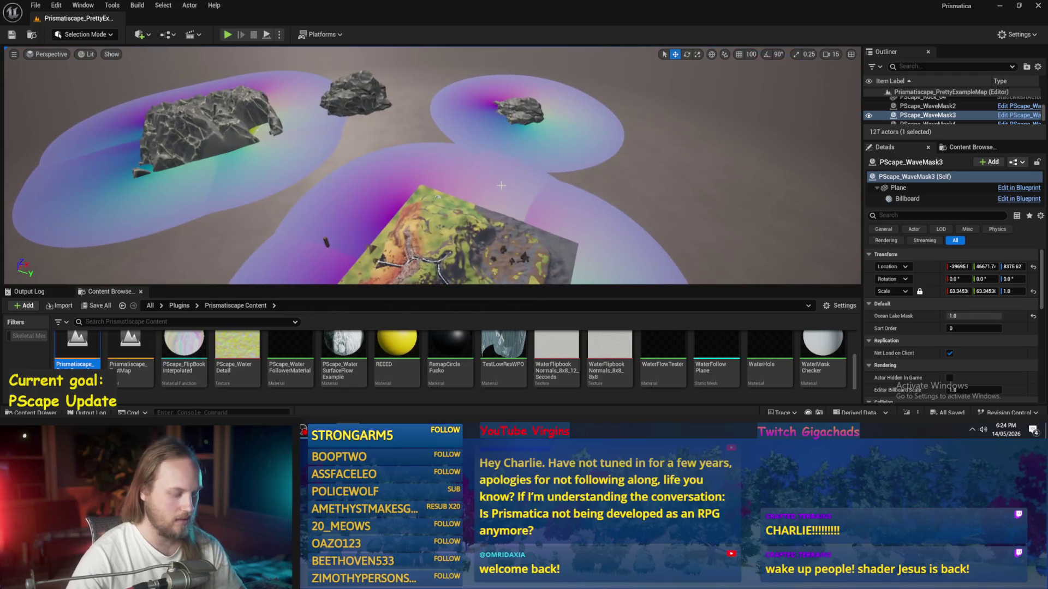
{"action": "key", "text": "alt+p"}
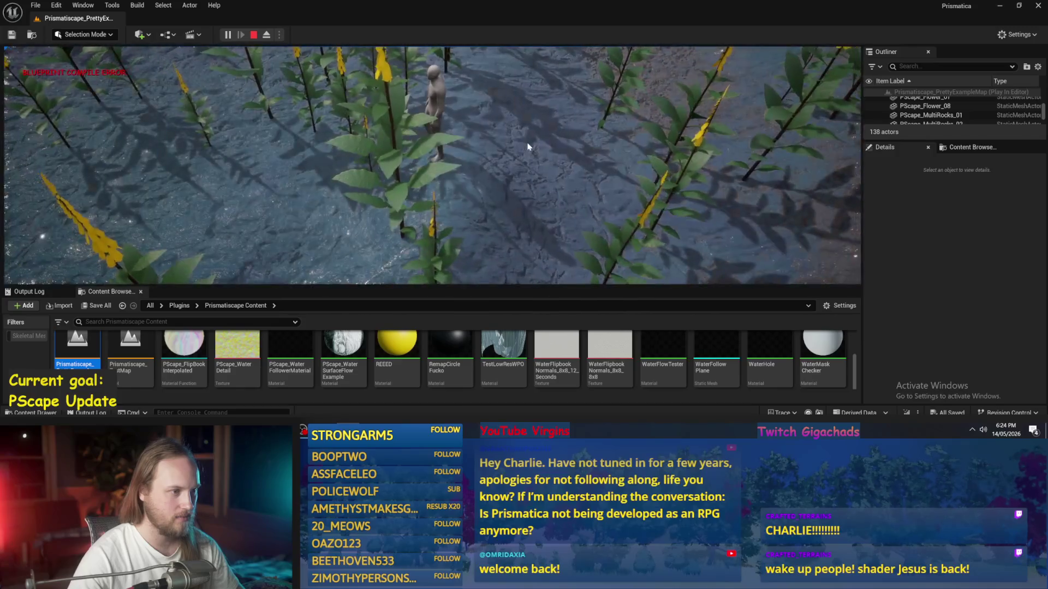
Step: Maximise the running game view to full screen with F11
{"action": "key", "text": "F11"}
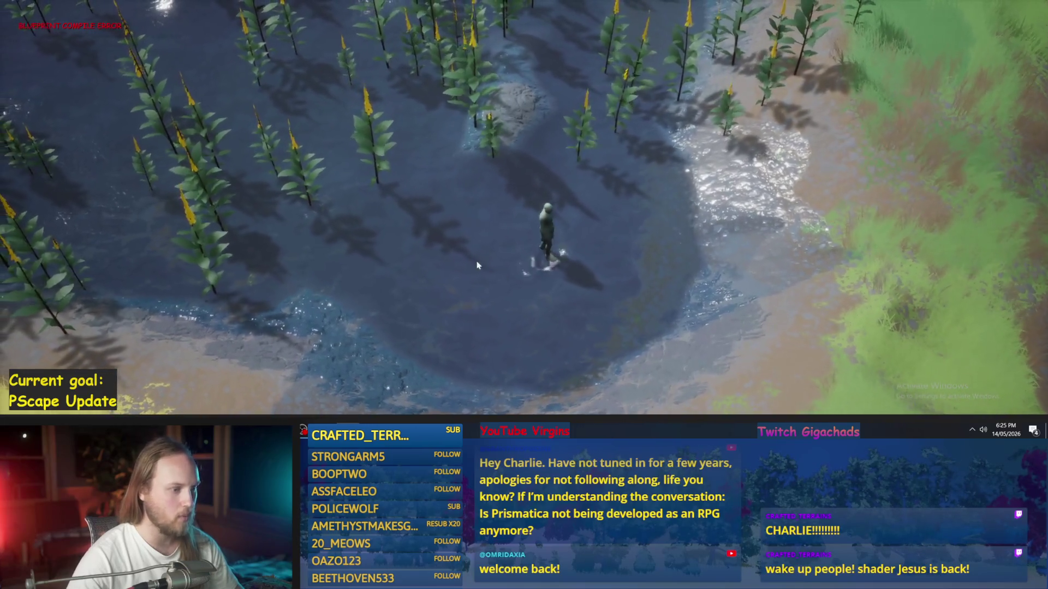
Step: Send the character onto the water and toggle wireframe (F1) and lit (F3) twice
{"action": "left_click", "coordinate": [541, 295]}
{"action": "scroll", "coordinate": [532, 281], "scroll_direction": "up", "scroll_amount": 5}
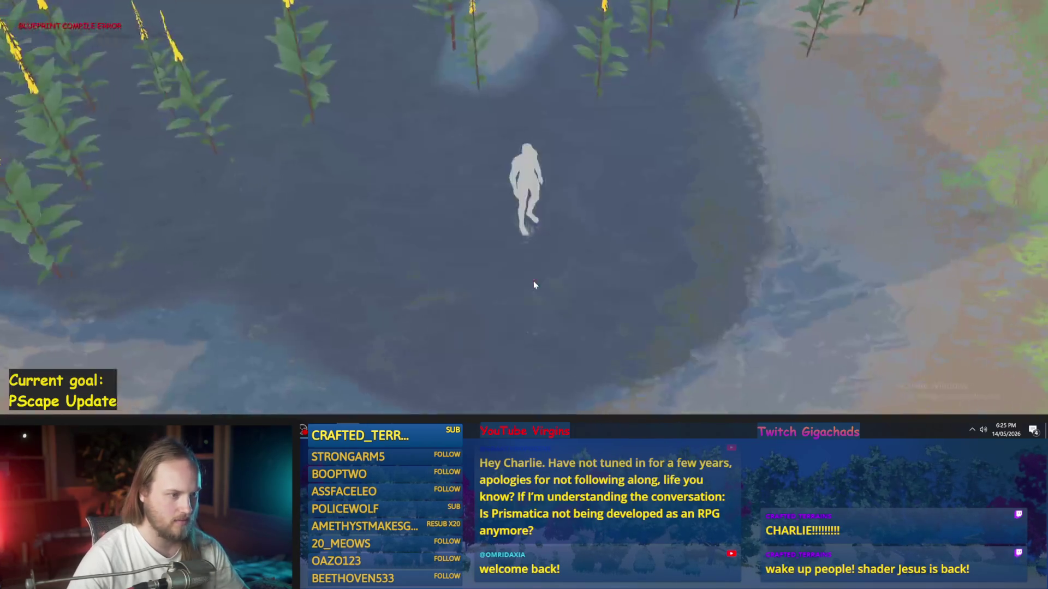
{"action": "key", "text": "F1"}
{"action": "scroll", "coordinate": [534, 285], "scroll_direction": "down", "scroll_amount": 5}
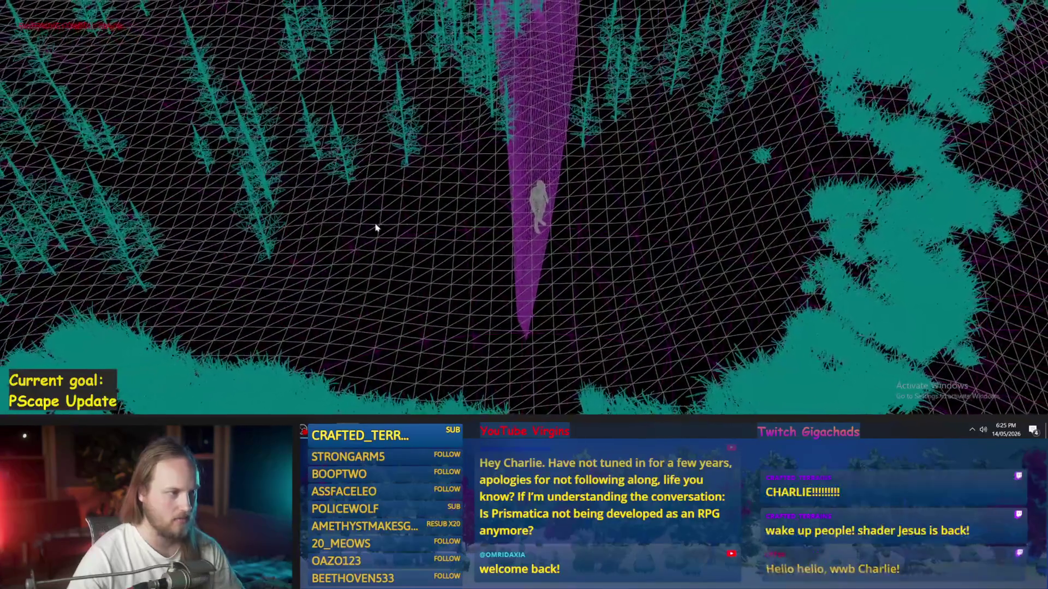
{"action": "key", "text": "F3"}
{"action": "key", "text": "F1"}
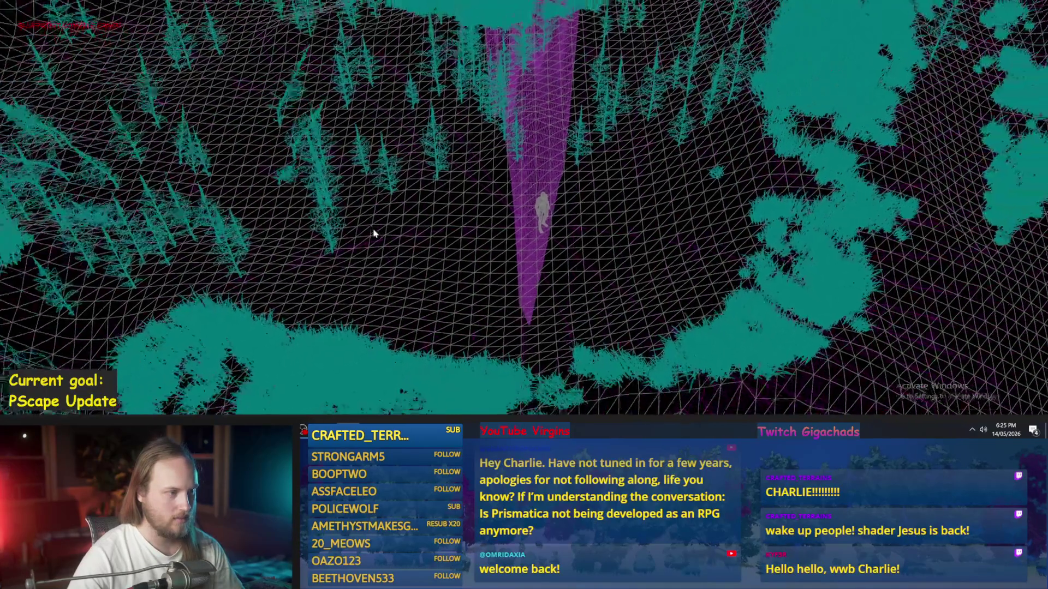
{"action": "key", "text": "F3"}
{"action": "scroll", "coordinate": [405, 257], "scroll_direction": "up", "scroll_amount": 3}
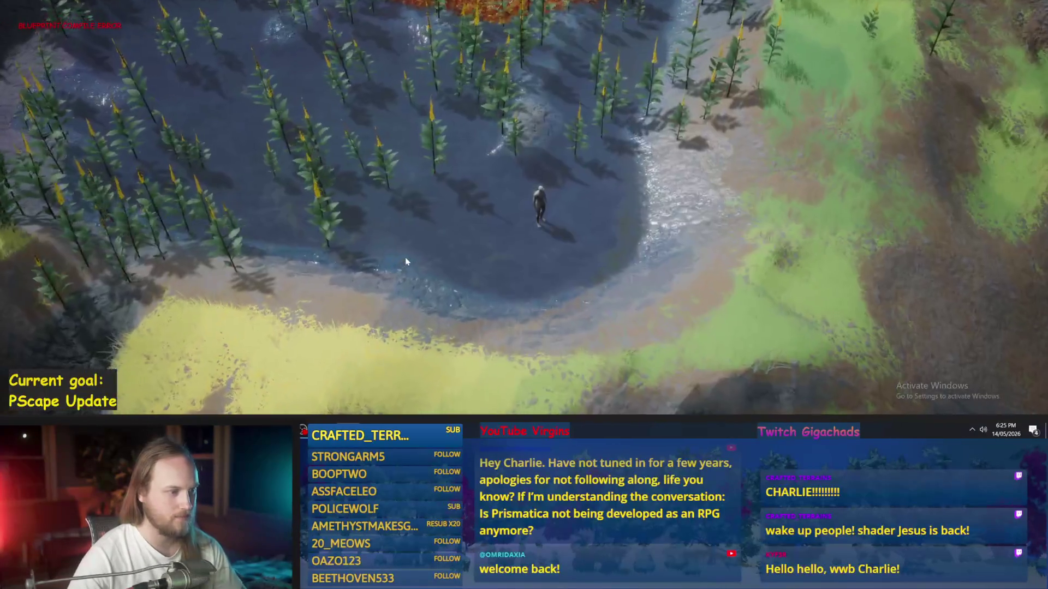
Step: Walk the character to the water's edge and up in among the plants
{"action": "left_click", "coordinate": [405, 257]}
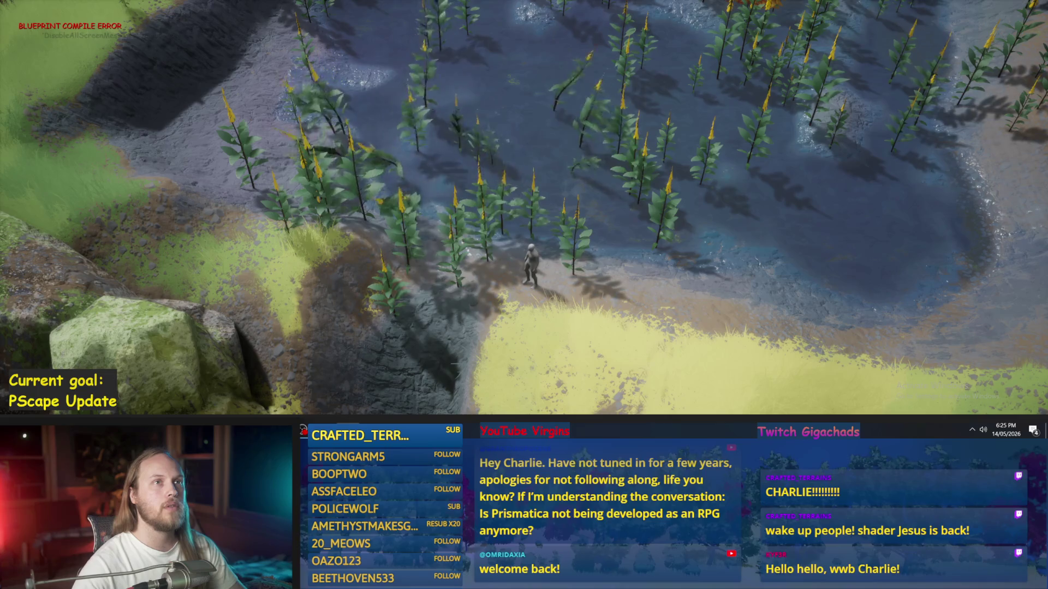
{"action": "key", "text": "w"}
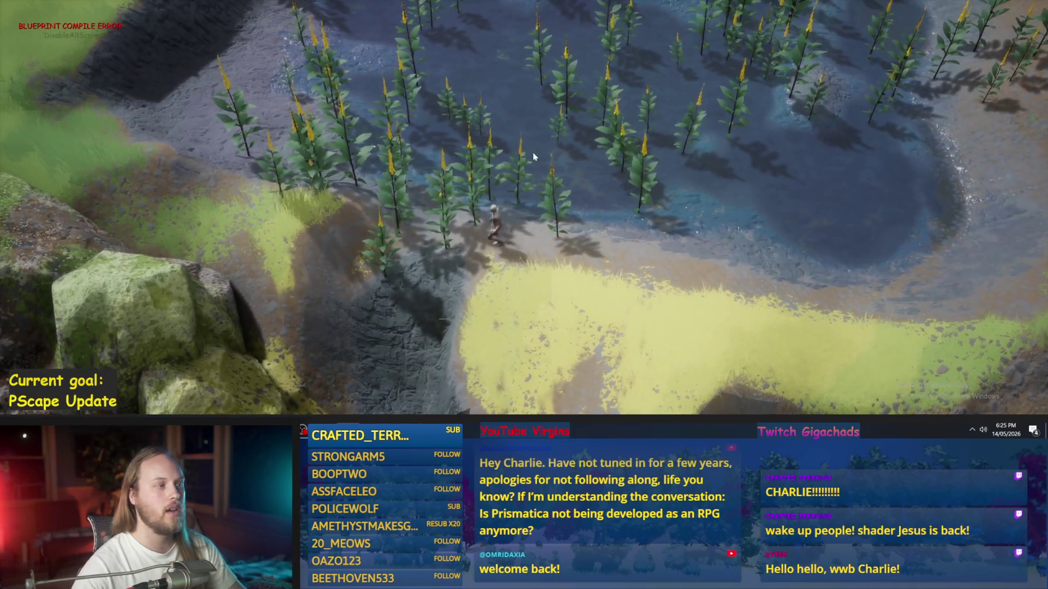
{"action": "key", "text": "w"}
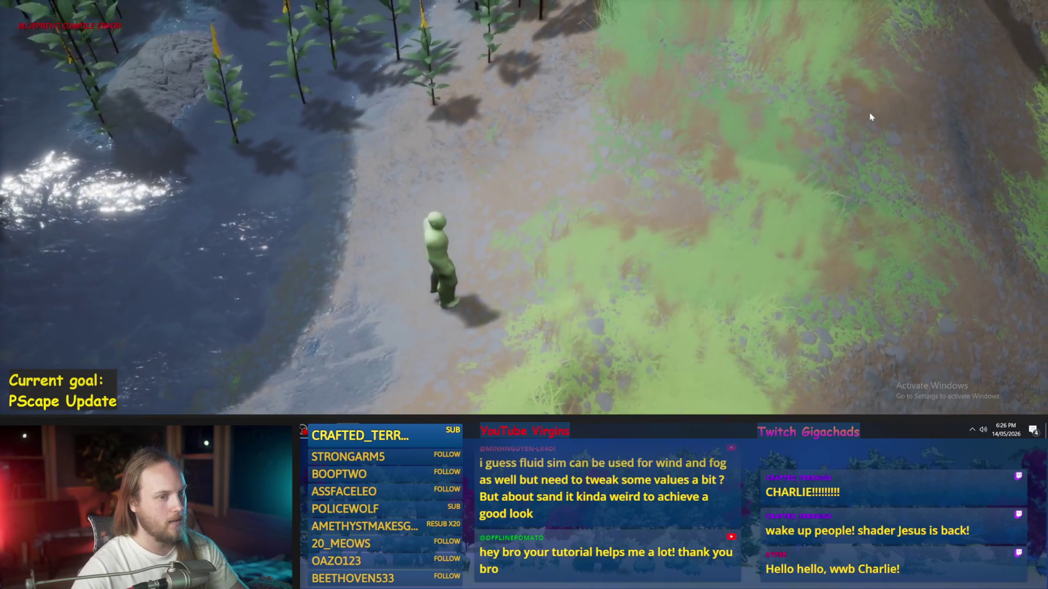
Step: Run the character across the terrain, up the dirt path onto the dark rocky ridge
{"action": "key", "text": "w"}
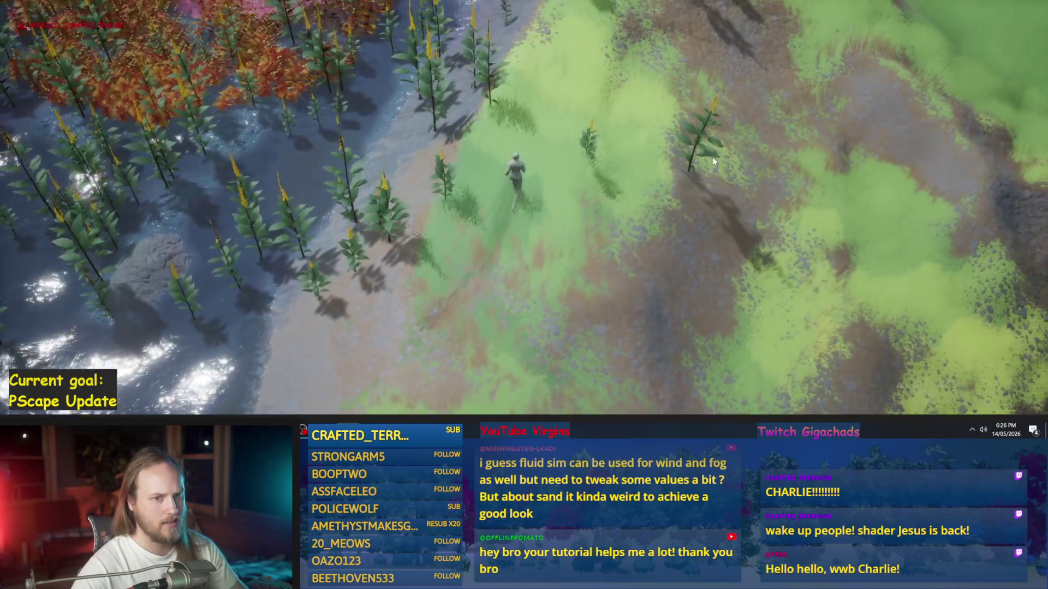
{"action": "key", "text": "w"}
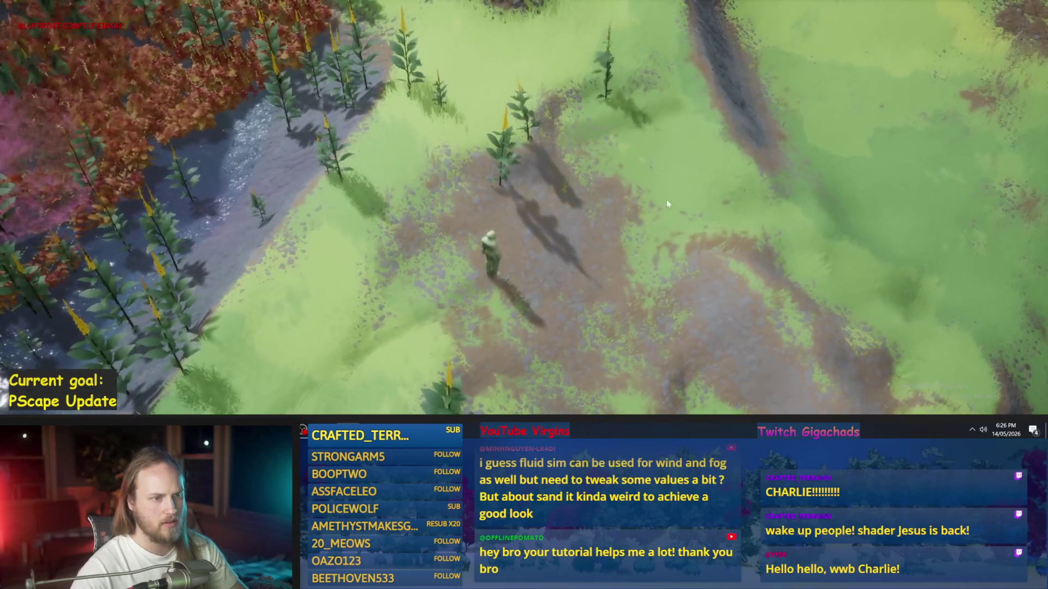
{"action": "key", "text": "w"}
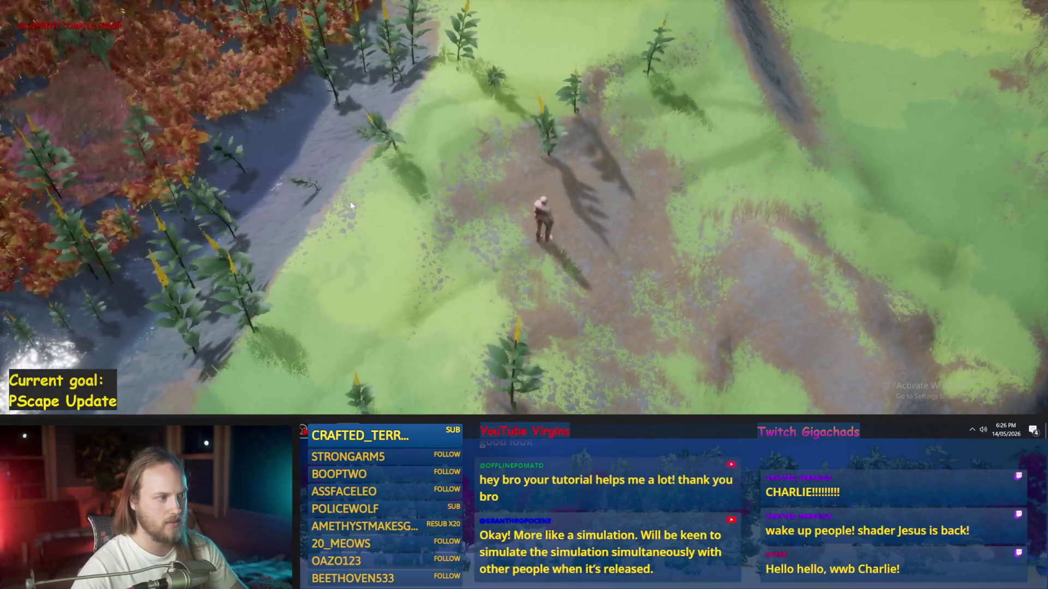
{"action": "key", "text": "w"}
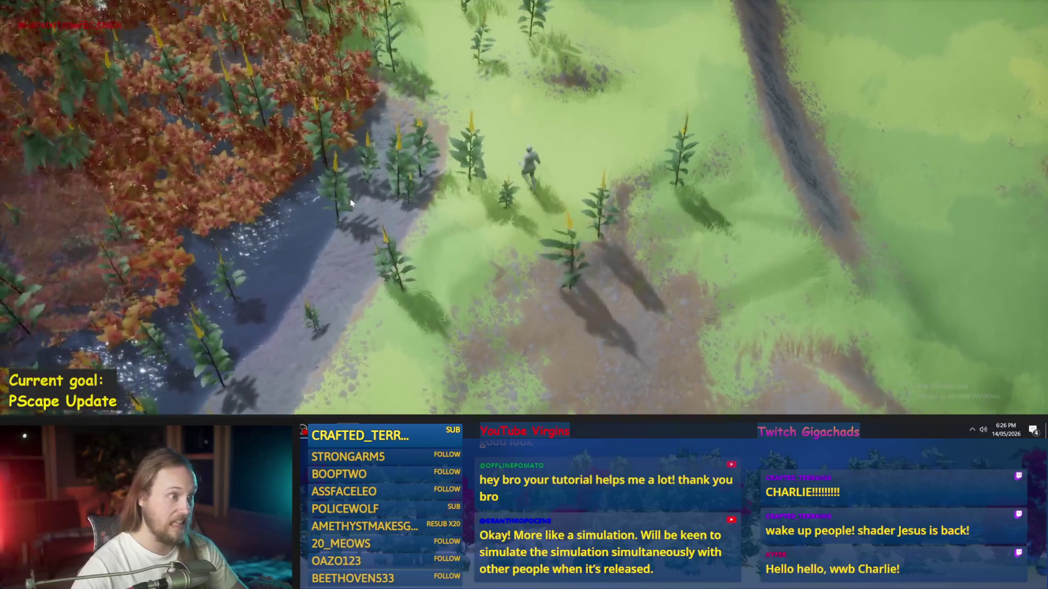
{"action": "key", "text": "w"}
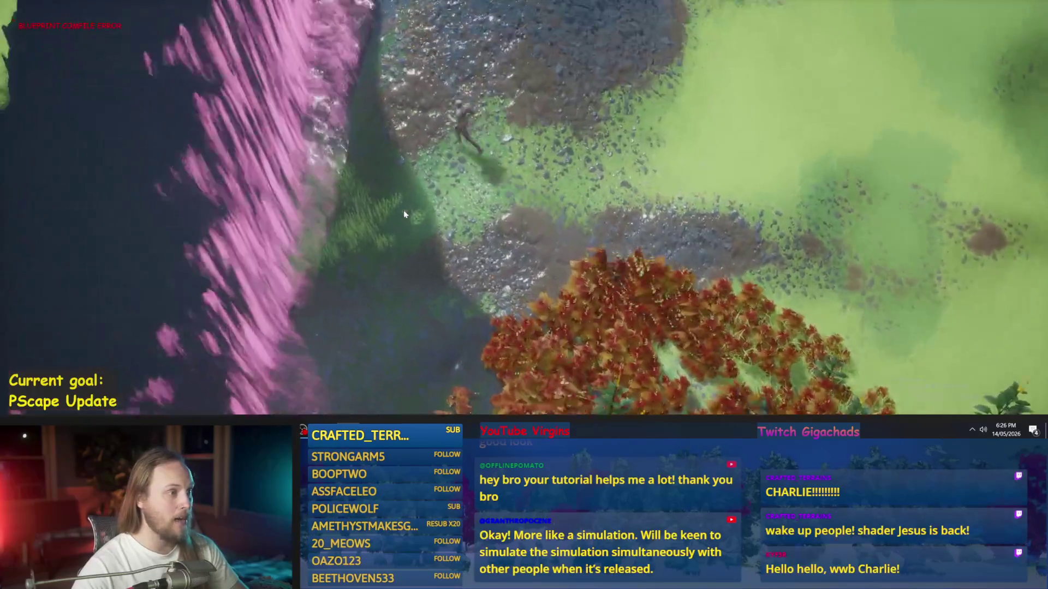
Step: Move over the dark pool and view it in wireframe (F1), then return to lit (F3)
{"action": "key", "text": "w"}
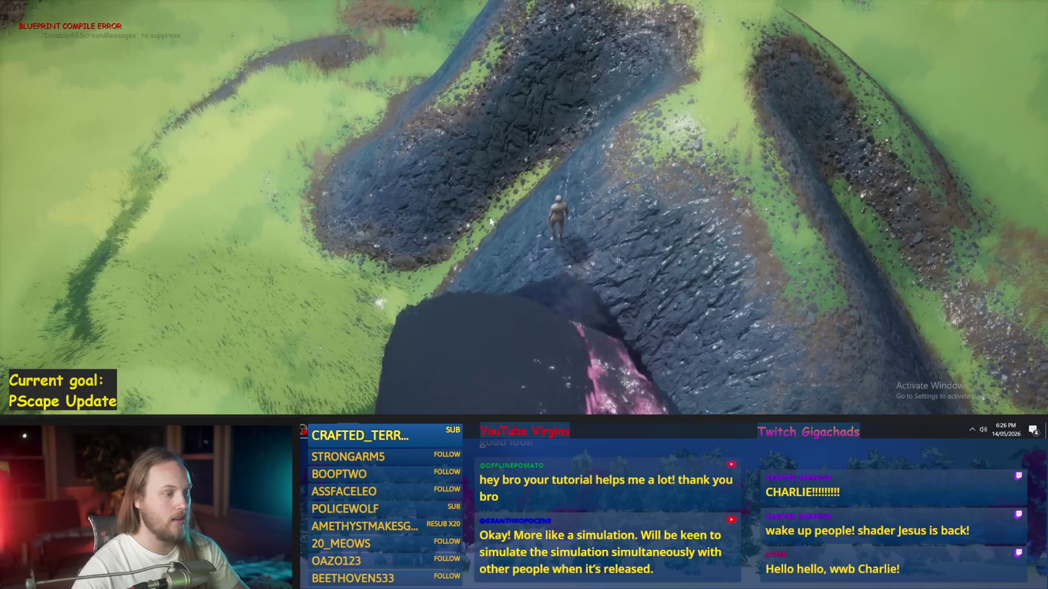
{"action": "key", "text": "w"}
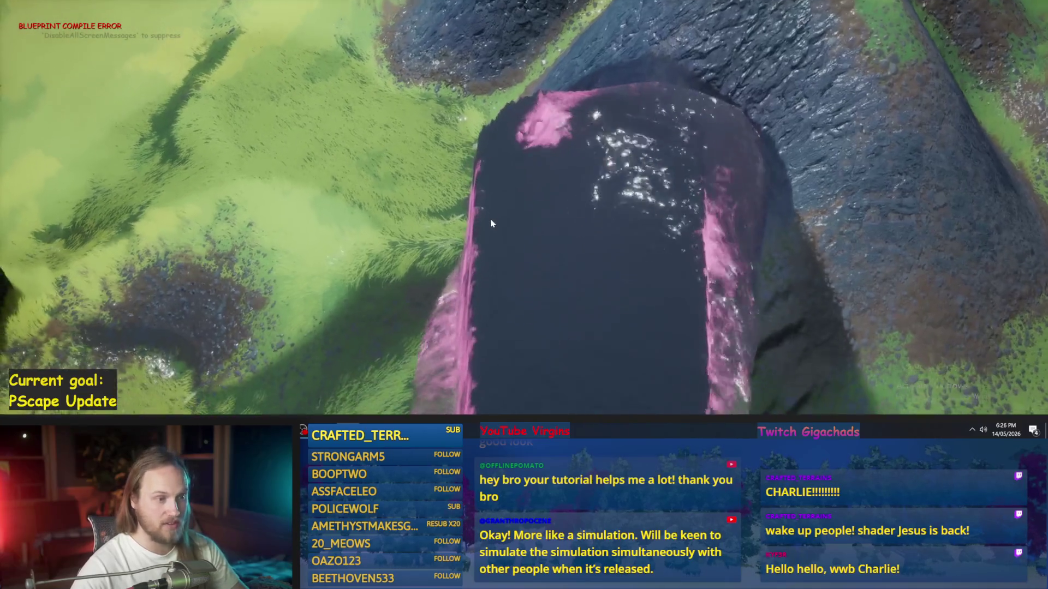
{"action": "key", "text": "F1"}
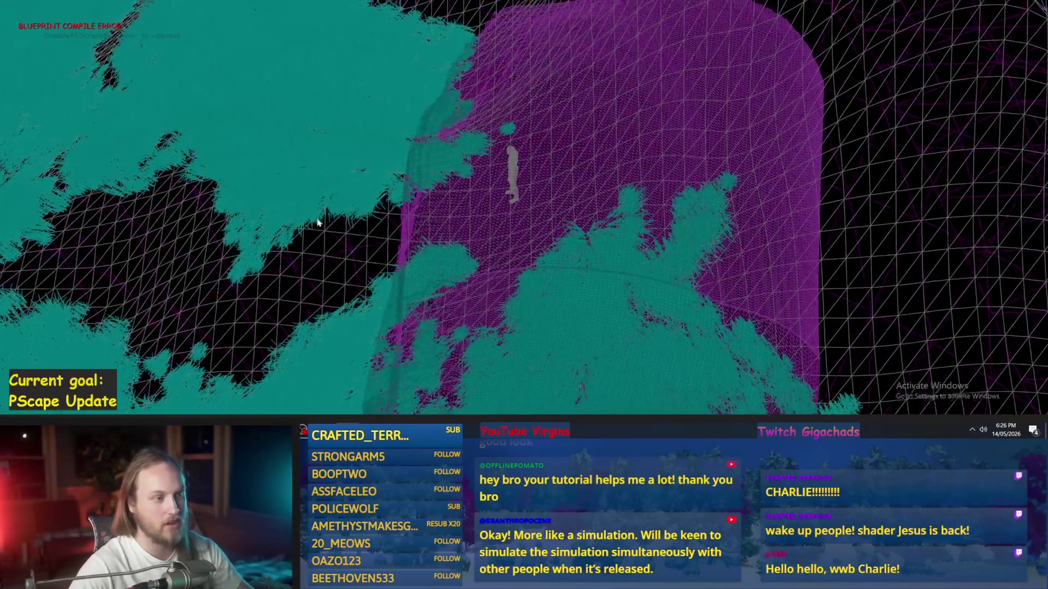
{"action": "key", "text": "F3"}
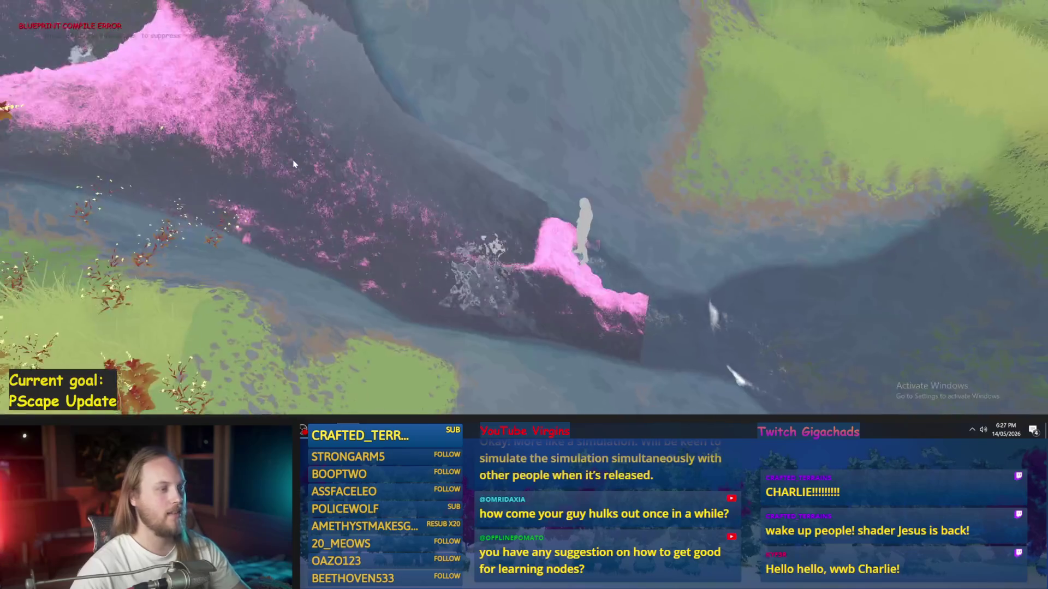
Step: Cycle the game view through wireframe (F1), lit (F3), unlit (F2) and back to lit
{"action": "key", "text": "F1"}
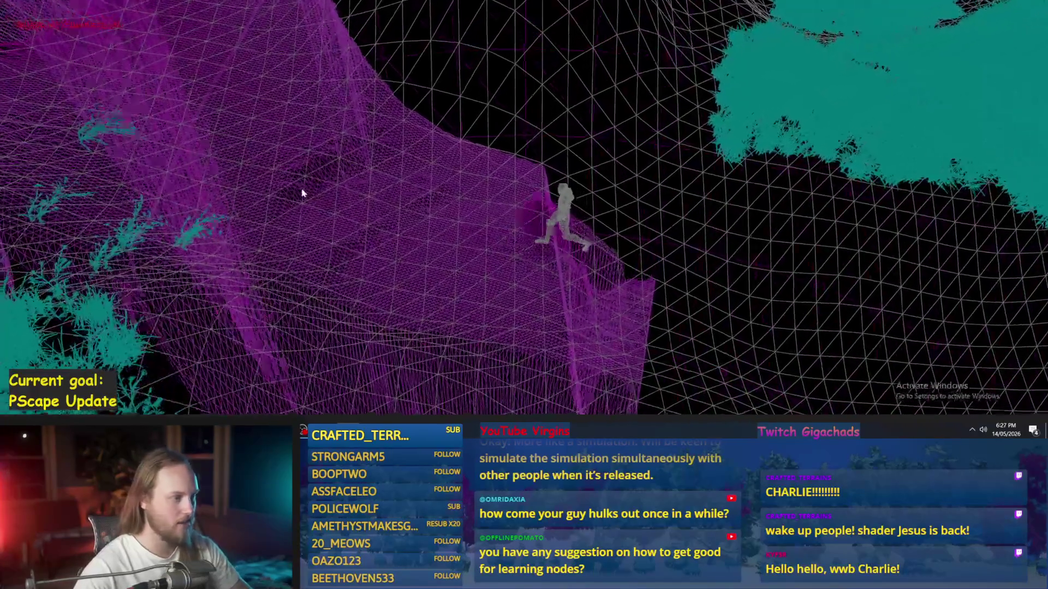
{"action": "key", "text": "F3"}
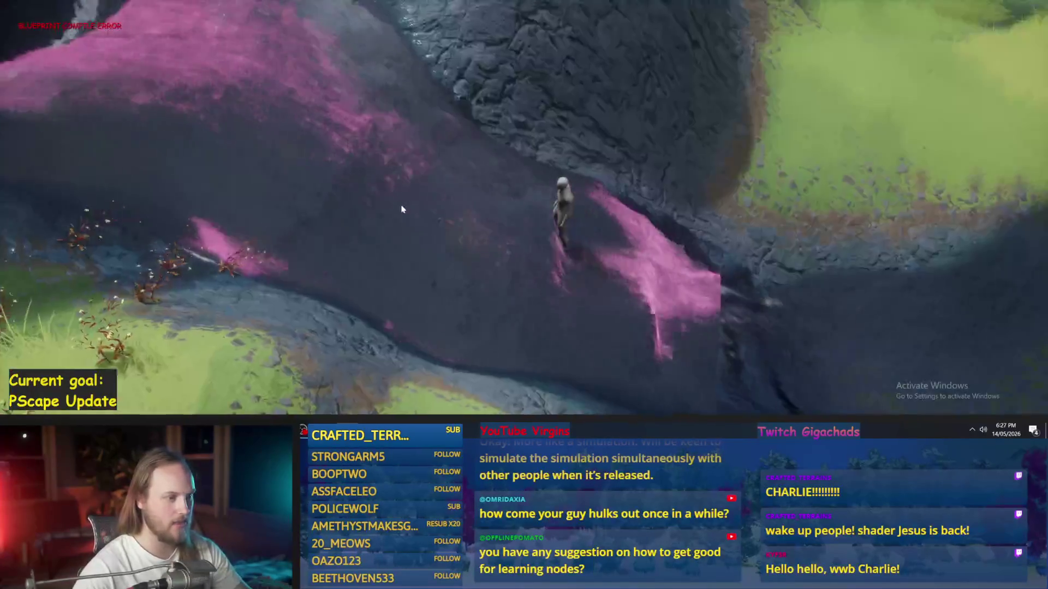
{"action": "key", "text": "F2"}
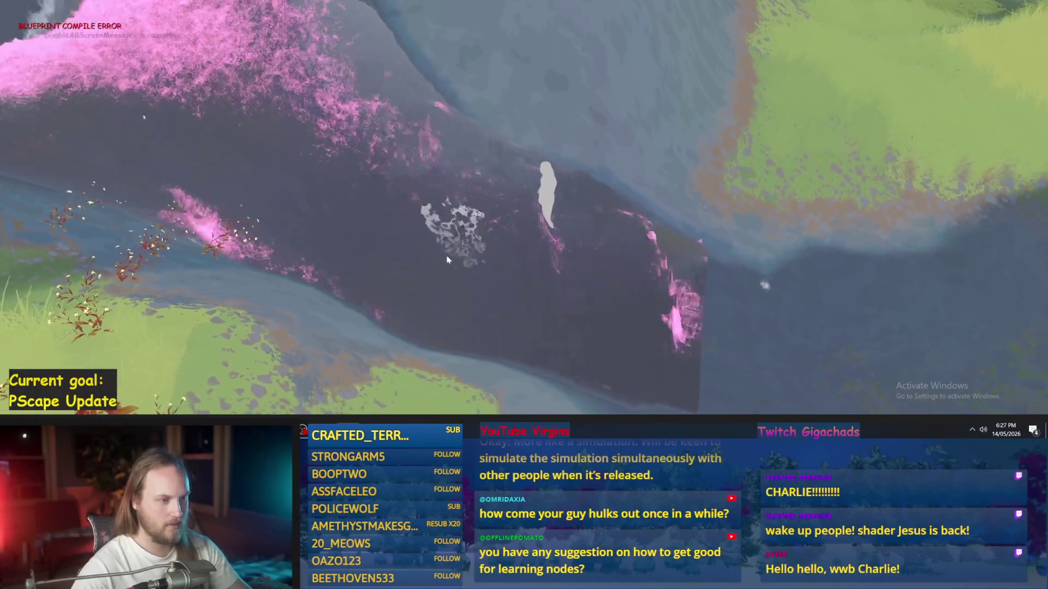
{"action": "key", "text": "F3"}
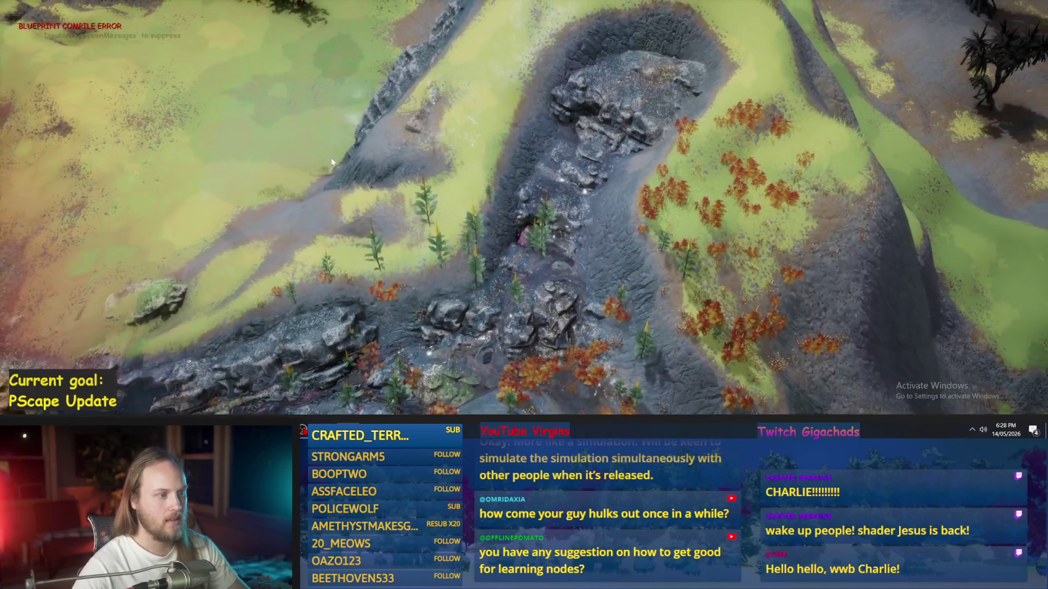
Step: Walk the character down, up and back along the stream, then start heading left
{"action": "scroll", "coordinate": [382, 218], "scroll_direction": "up", "scroll_amount": 5}
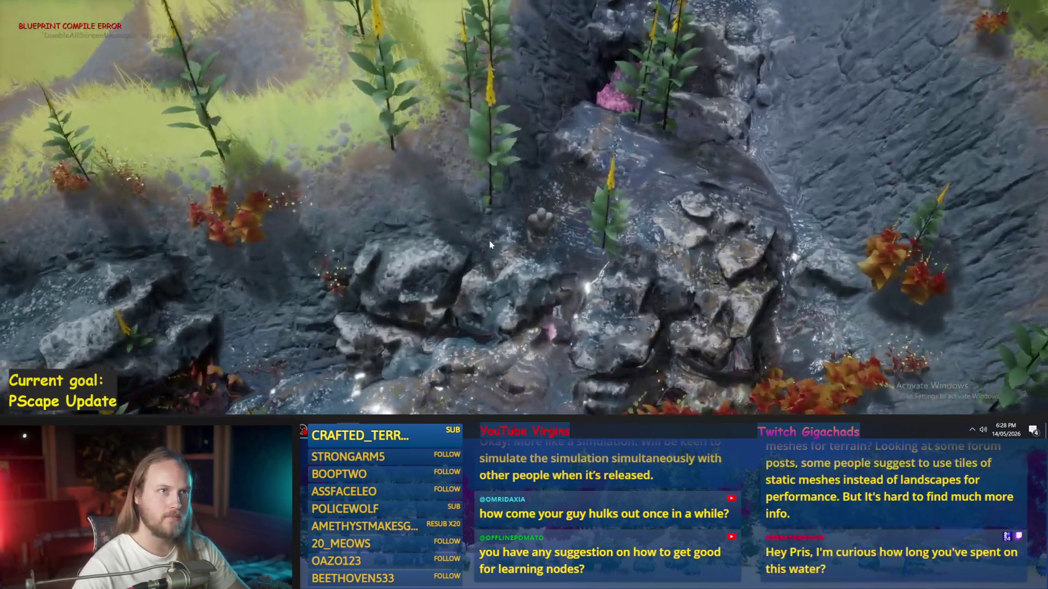
{"action": "key", "text": "s"}
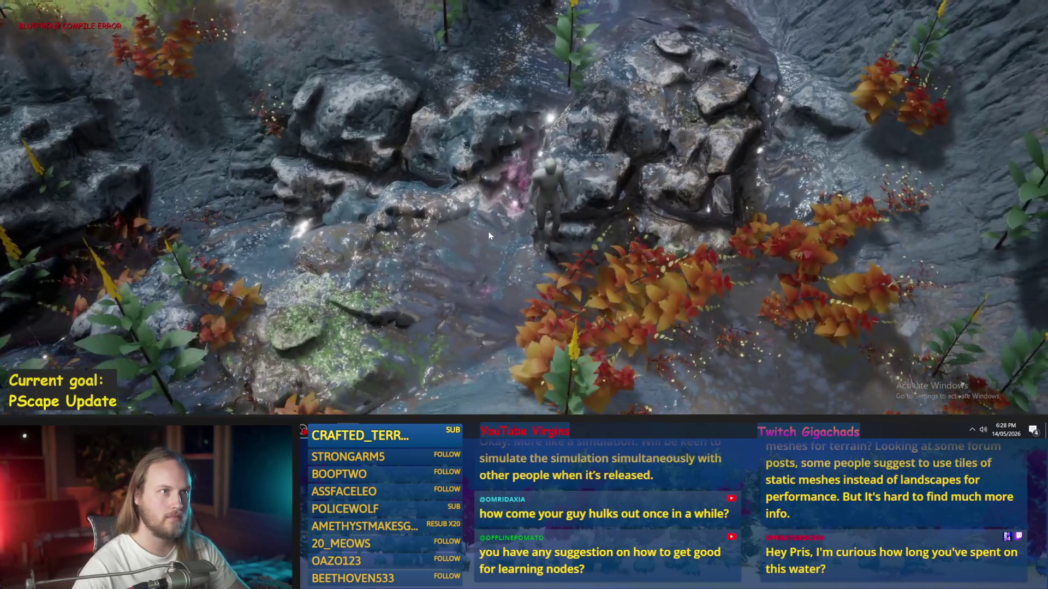
{"action": "key", "text": "w"}
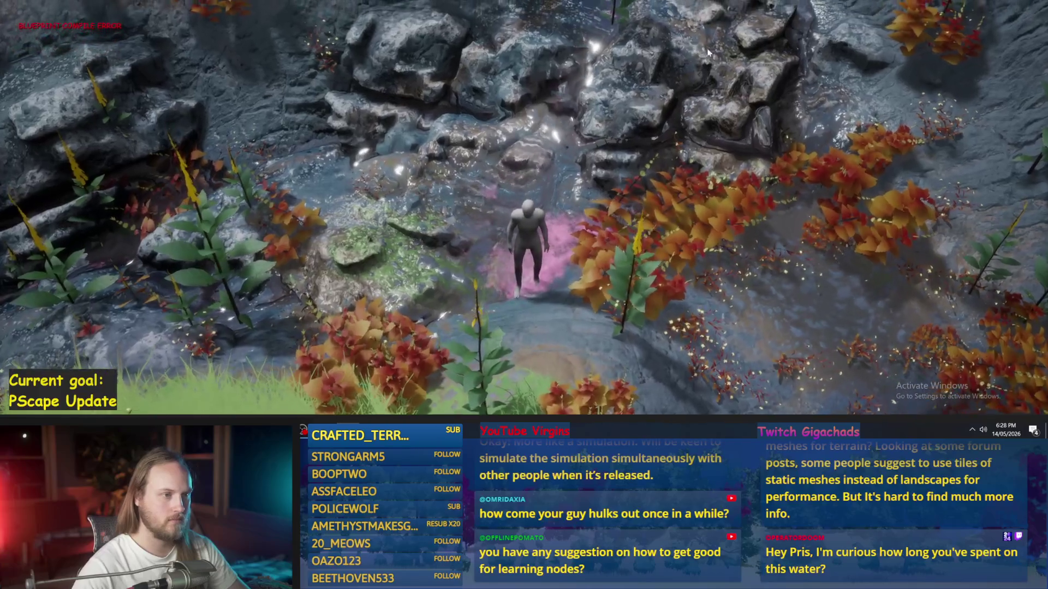
{"action": "key", "text": "s"}
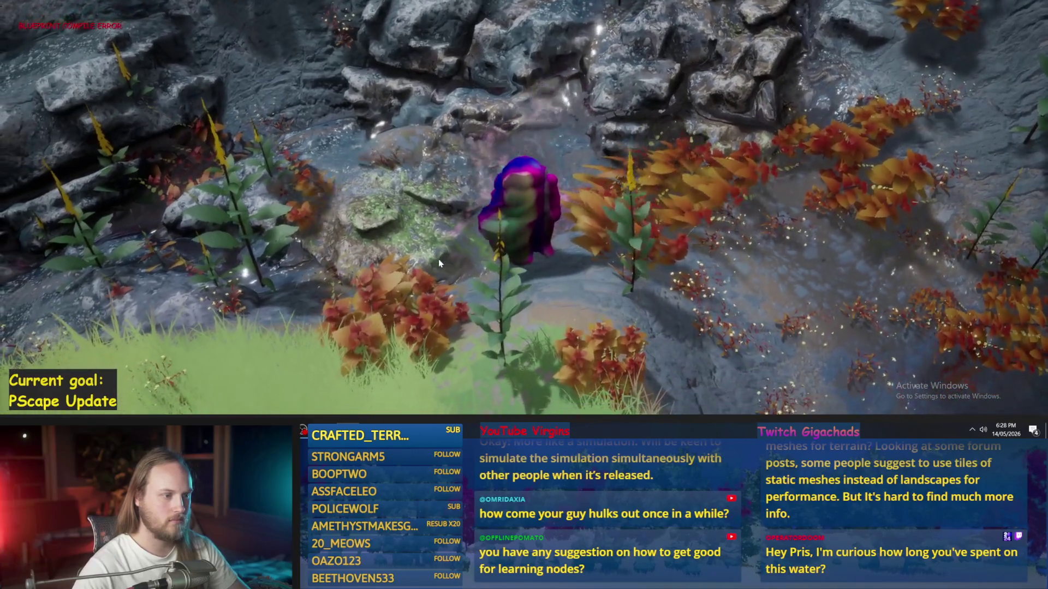
{"action": "key", "text": "a"}
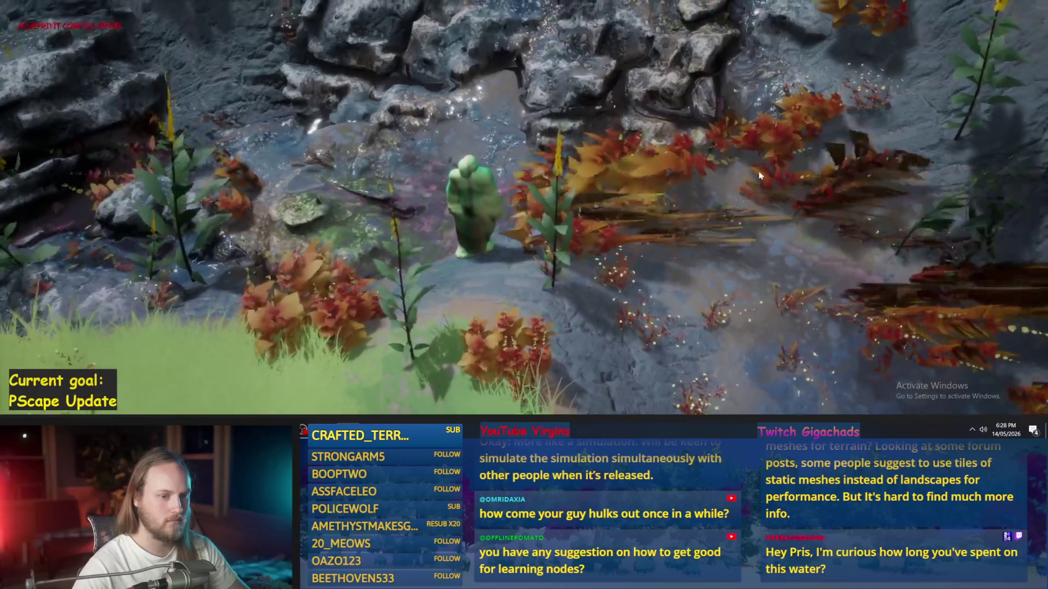
Step: Run left along the stream to the rock wall, then exit fullscreen with F11
{"action": "key", "text": "a"}
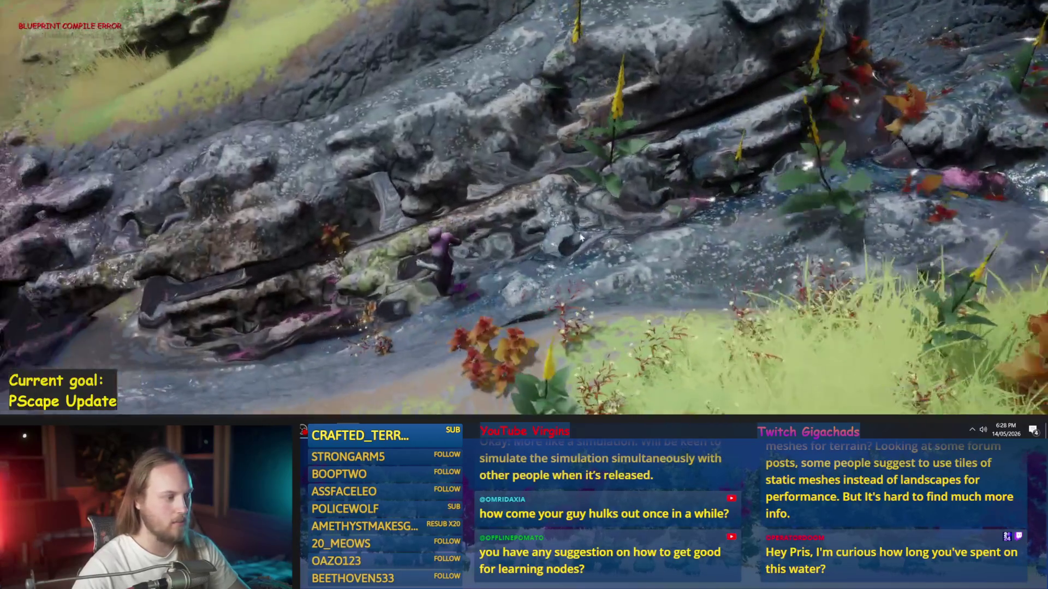
{"action": "key", "text": "a"}
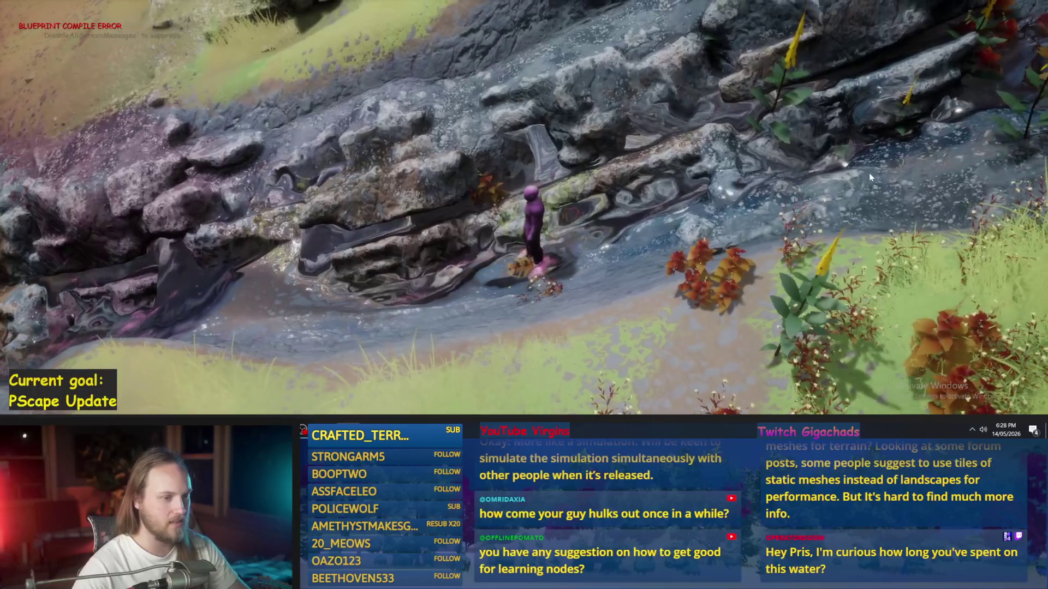
{"action": "key", "text": "a"}
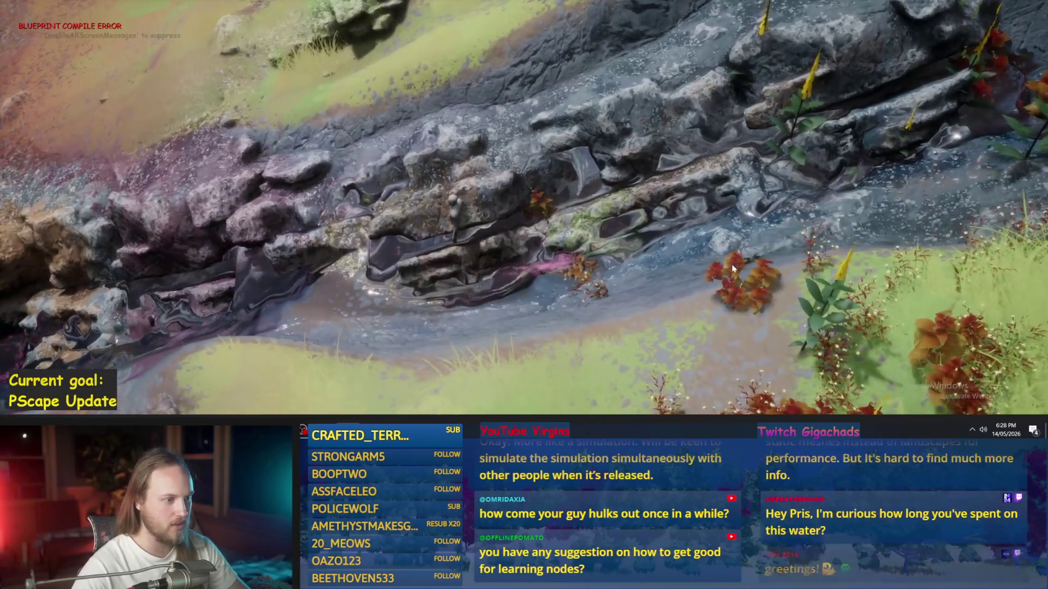
{"action": "key", "text": "a"}
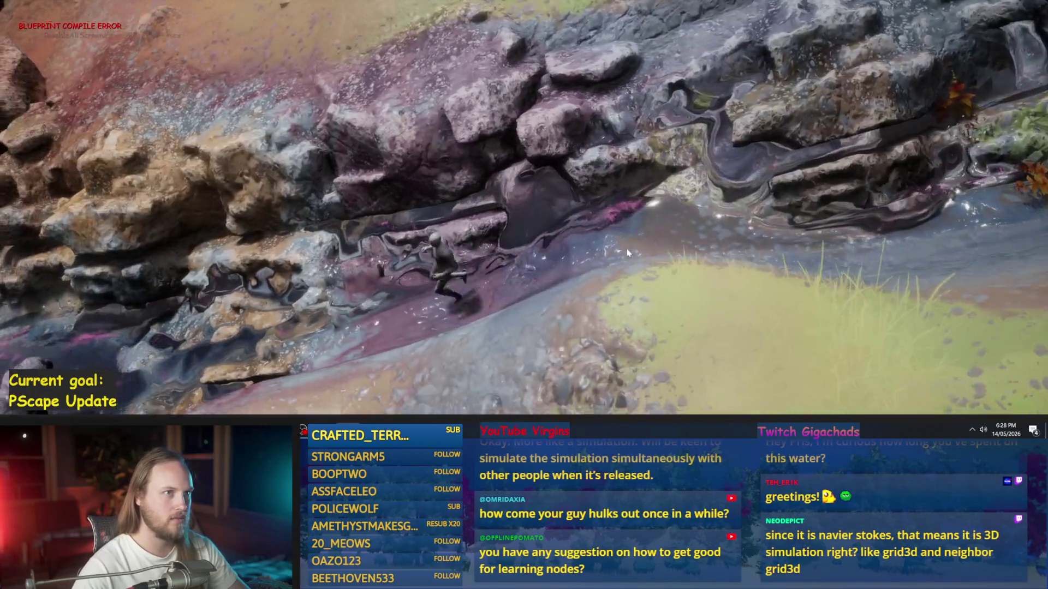
{"action": "key", "text": "a"}
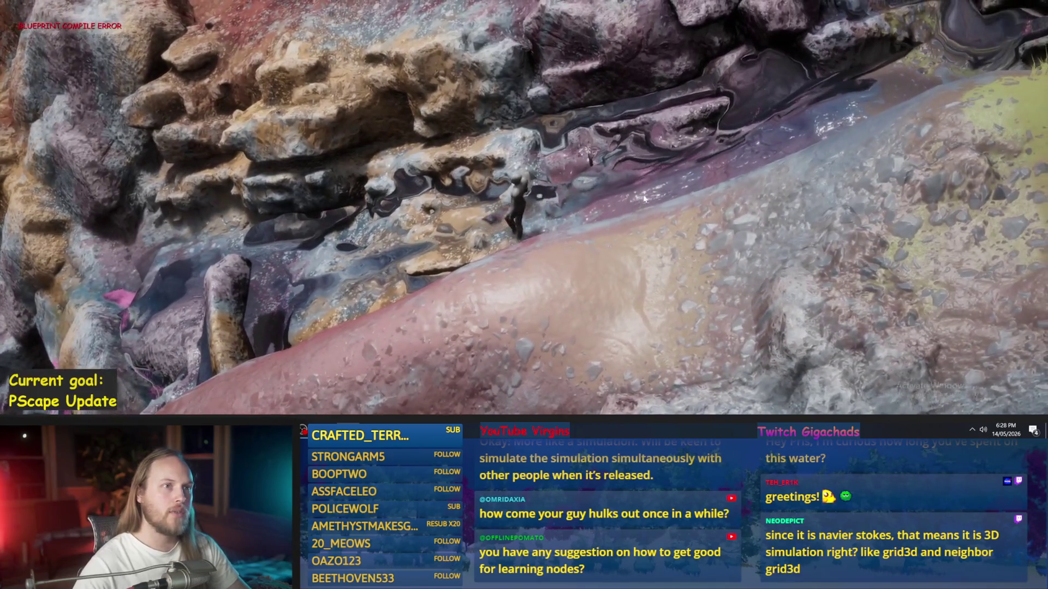
{"action": "key", "text": "a"}
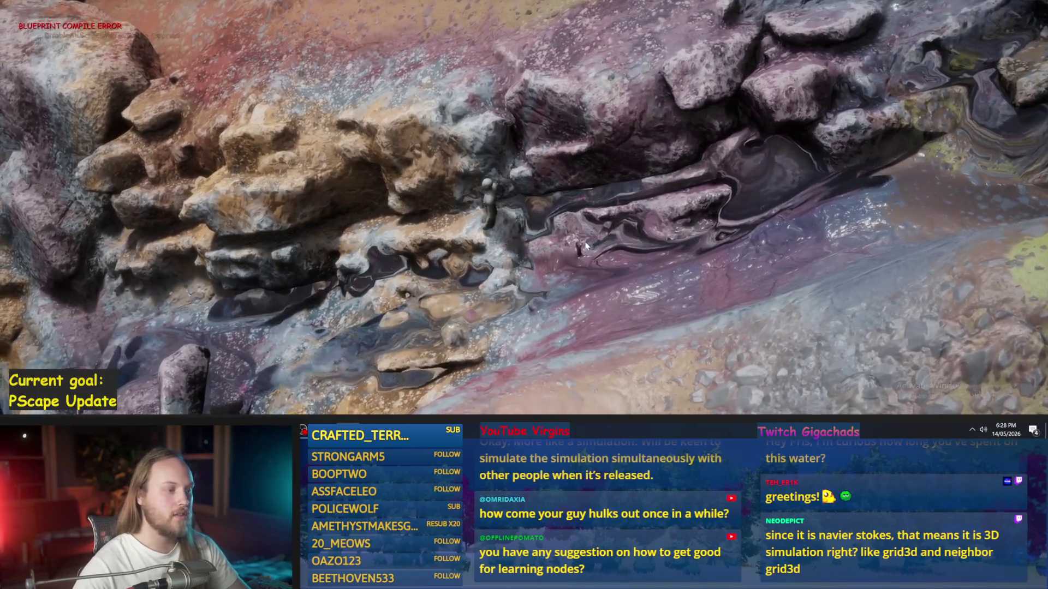
{"action": "key", "text": "F11"}
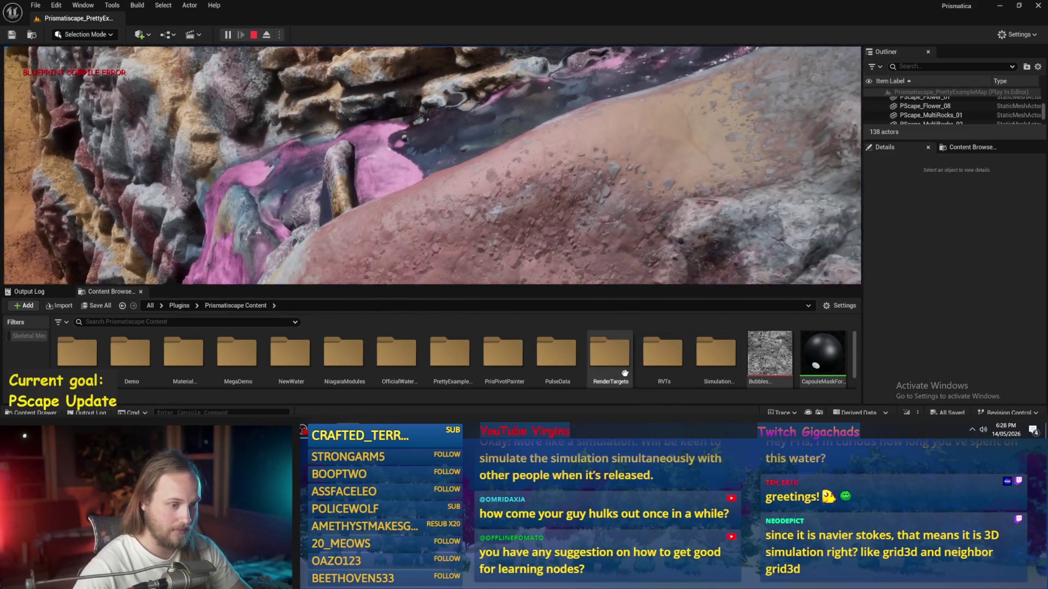
Step: Open Prismatiscape_Water_RT from RenderTargets and inspect it with the red and blue channels hidden
{"action": "double_click", "coordinate": [614, 357]}
{"action": "mouse_move", "coordinate": [442, 350]}
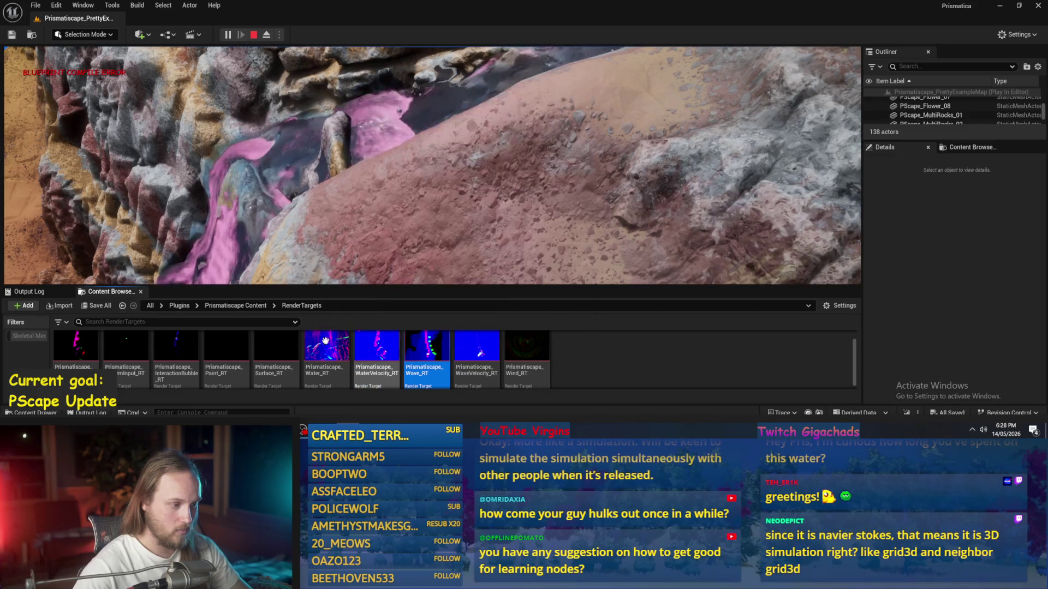
{"action": "double_click", "coordinate": [326, 342]}
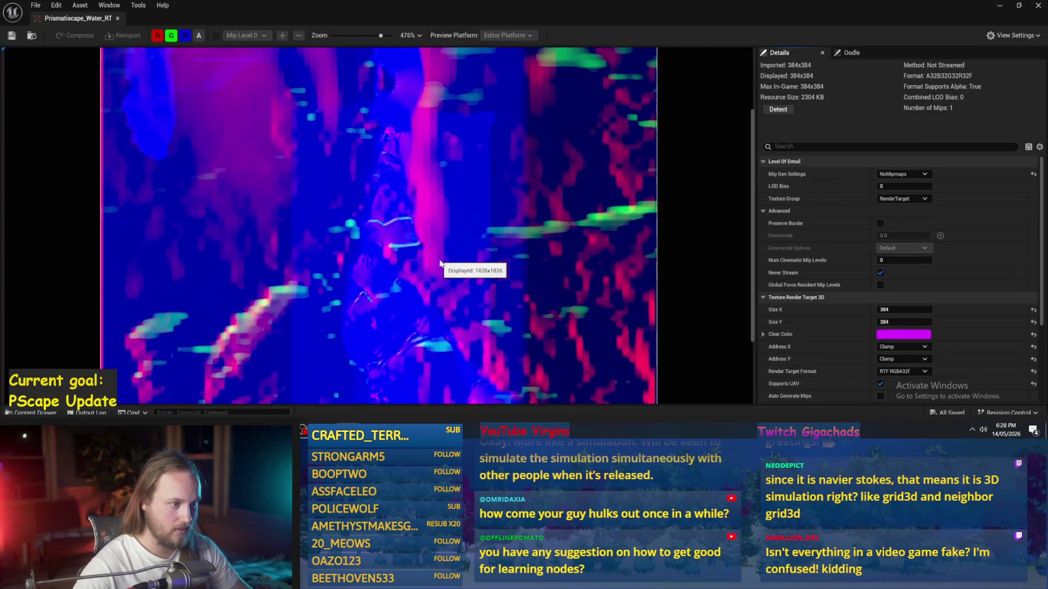
{"action": "scroll", "coordinate": [440, 263], "scroll_direction": "down", "scroll_amount": 2}
{"action": "left_click", "coordinate": [161, 37]}
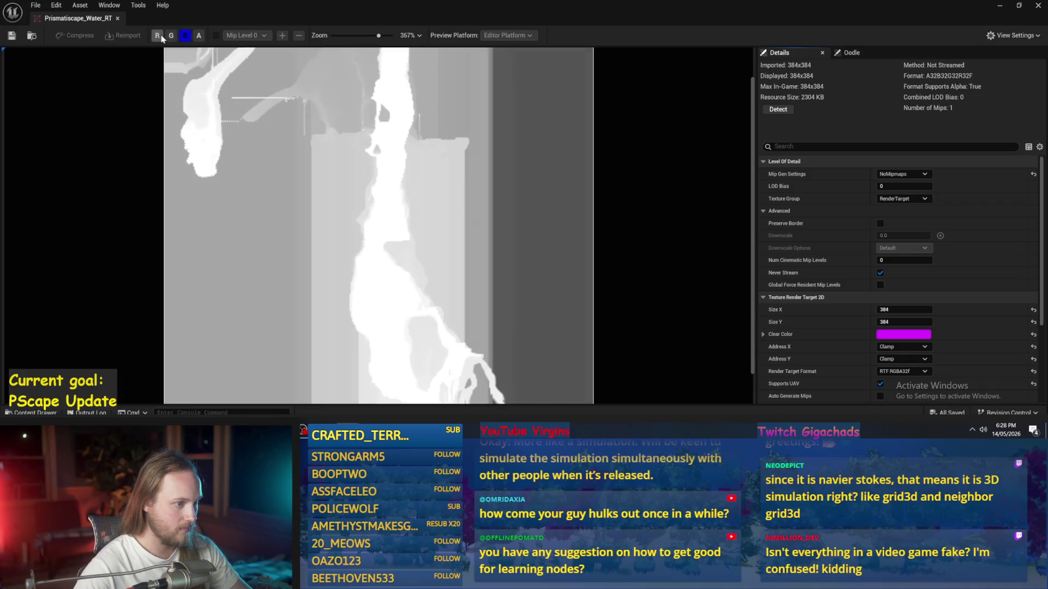
{"action": "left_click", "coordinate": [186, 36]}
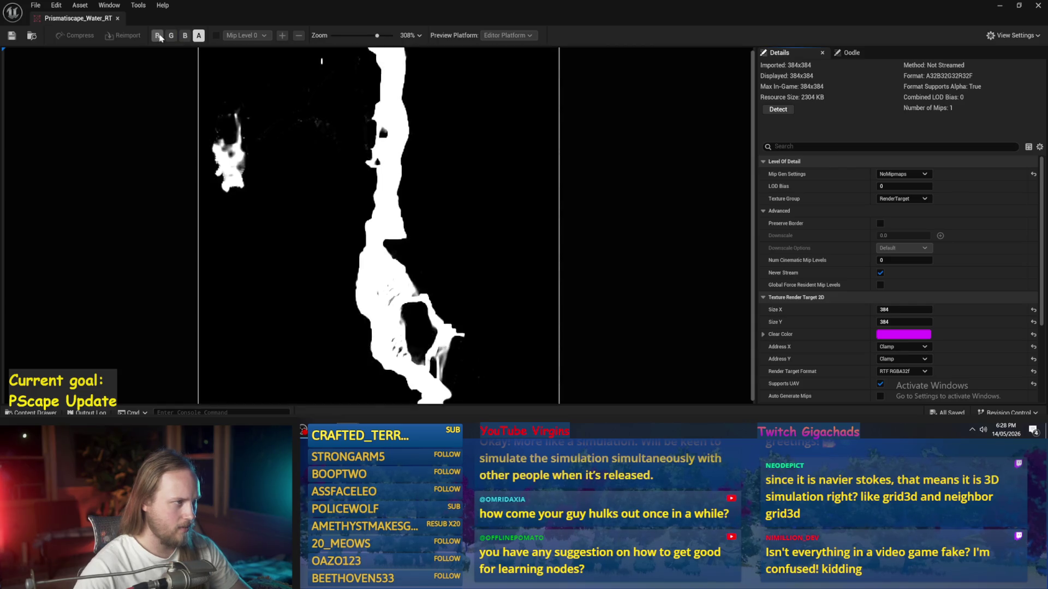
{"action": "scroll", "coordinate": [381, 275], "scroll_direction": "up", "scroll_amount": 4}
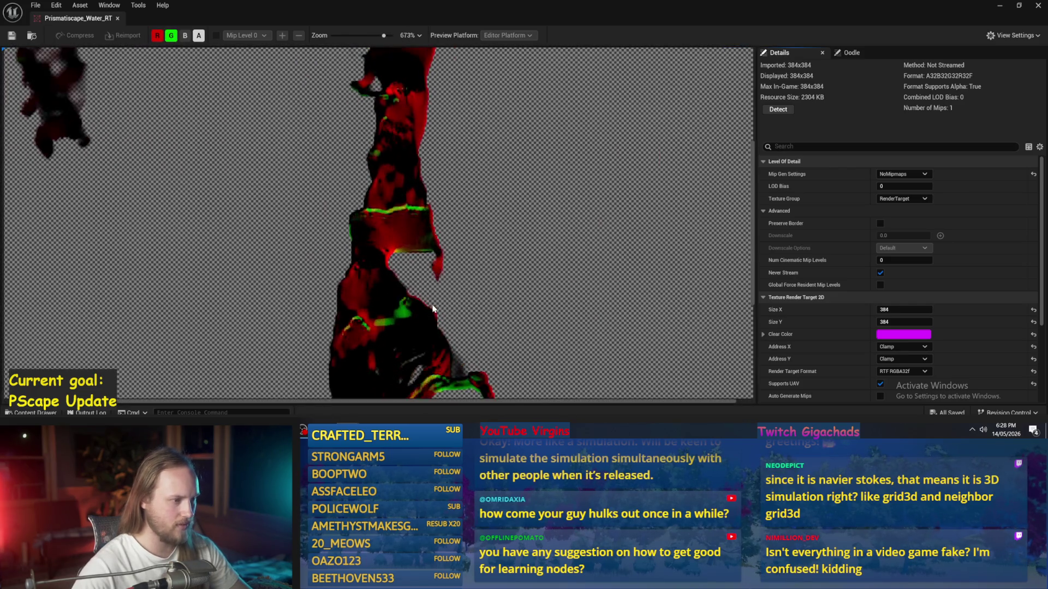
{"action": "scroll", "coordinate": [436, 218], "scroll_direction": "down", "scroll_amount": 4}
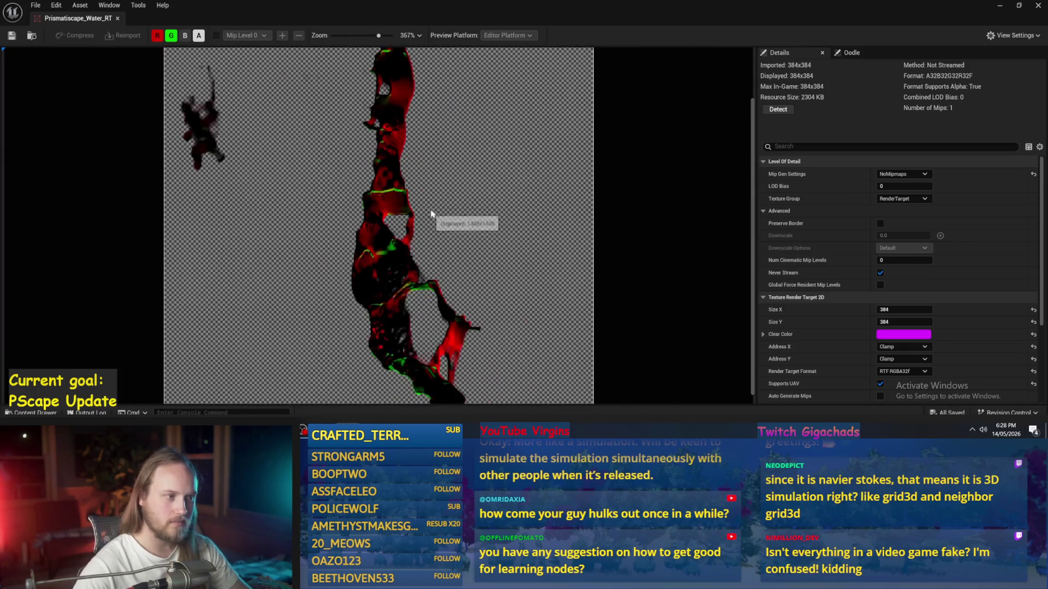
{"action": "double_click", "coordinate": [236, 5]}
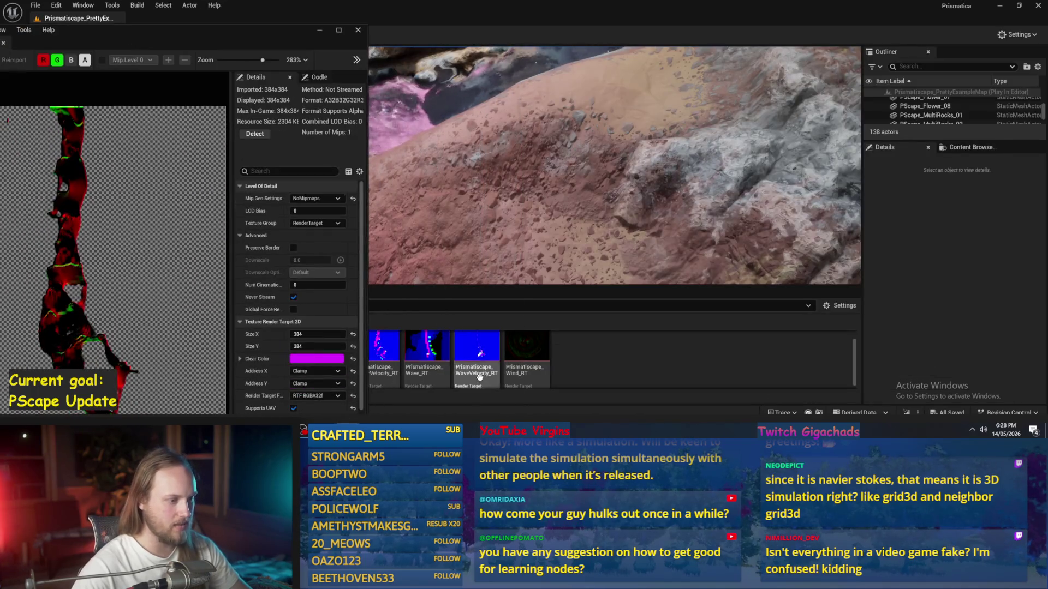
Step: Open Prismatiscape_WaterVelocity_RT, isolate its alpha channel, then close the texture editor
{"action": "double_click", "coordinate": [393, 352]}
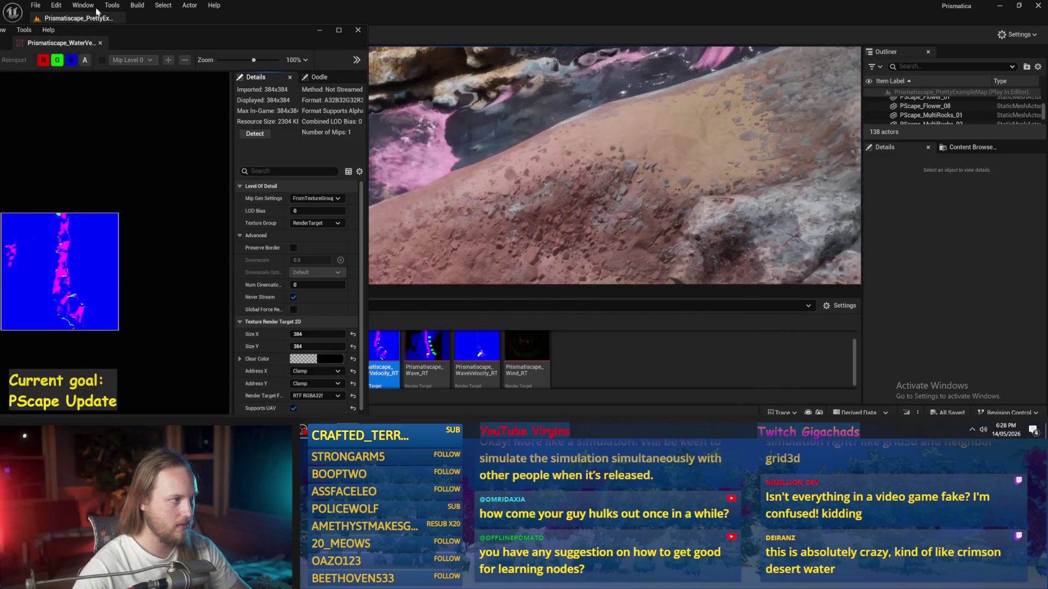
{"action": "left_click_drag", "start_coordinate": [136, 40], "coordinate": [595, 45]}
{"action": "scroll", "coordinate": [528, 188], "scroll_direction": "up", "scroll_amount": 5}
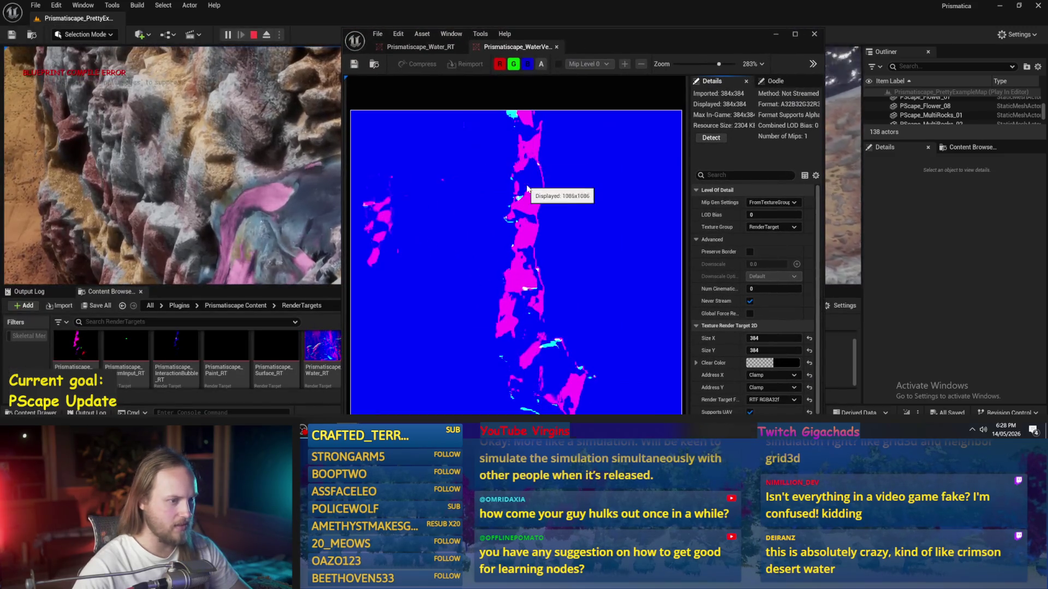
{"action": "left_click", "coordinate": [512, 65]}
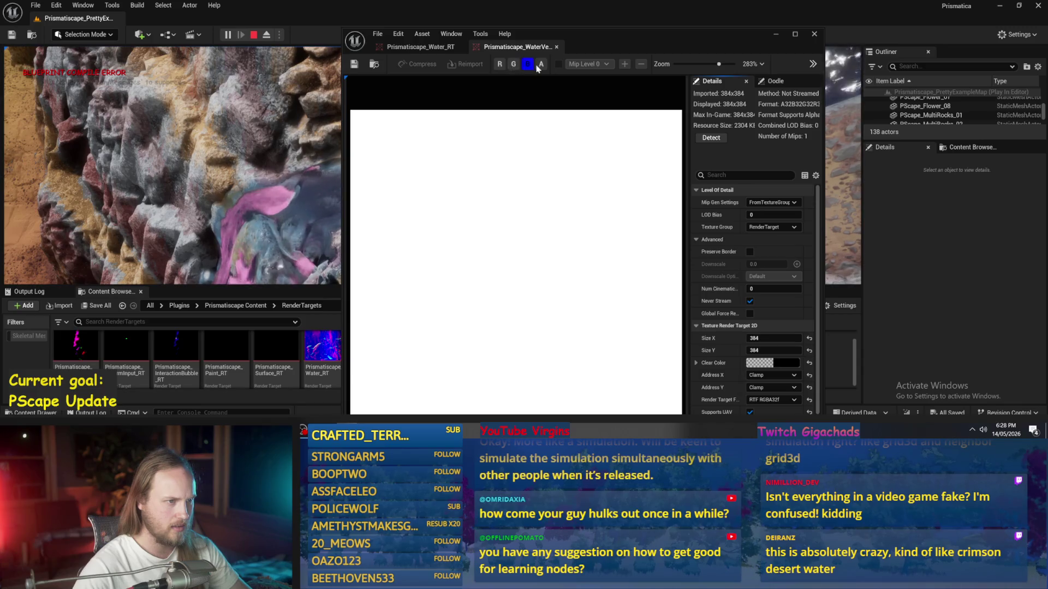
{"action": "left_click", "coordinate": [537, 67]}
{"action": "left_click", "coordinate": [527, 64]}
{"action": "mouse_move", "coordinate": [605, 40]}
{"action": "left_mouse_down"}
{"action": "mouse_move", "coordinate": [116, 151]}
{"action": "mouse_move", "coordinate": [248, 183]}
{"action": "left_mouse_up"}
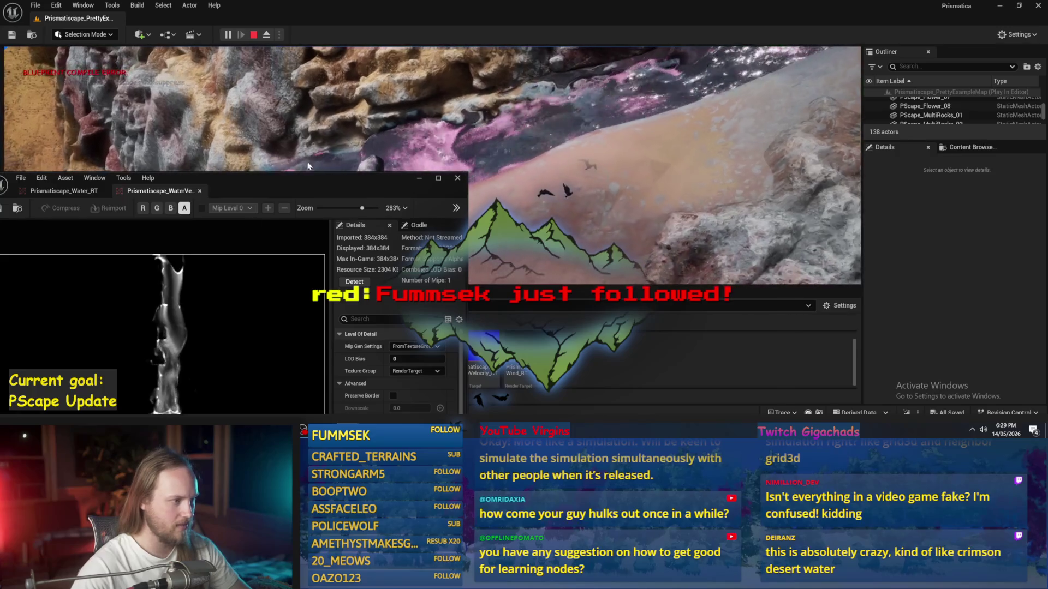
{"action": "left_click_drag", "start_coordinate": [308, 166], "coordinate": [337, 48]}
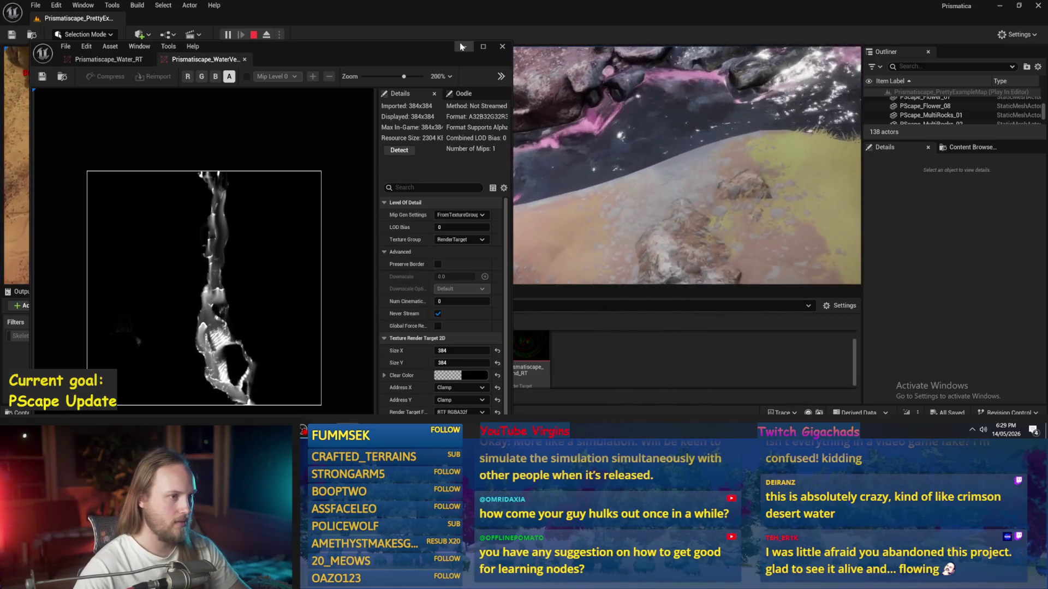
{"action": "left_click", "coordinate": [460, 47]}
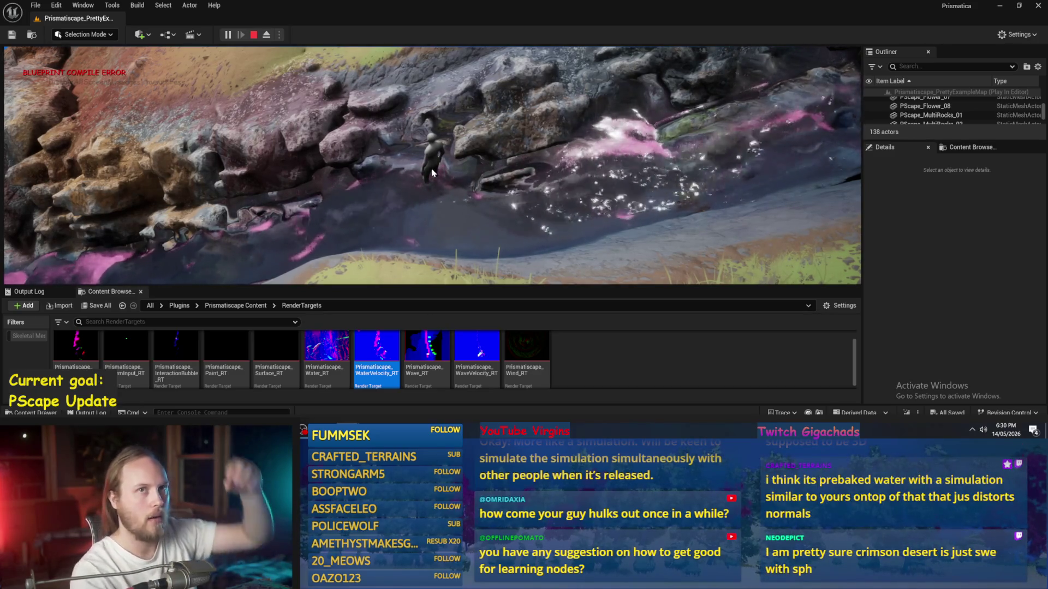
Step: Swing the game camera right toward the pink water, go fullscreen with F11, and look down on the stream
{"action": "mouse_move", "coordinate": [445, 167]}
{"action": "left_mouse_down"}
{"action": "mouse_move", "coordinate": [580, 206]}
{"action": "mouse_move", "coordinate": [655, 172]}
{"action": "left_mouse_up"}
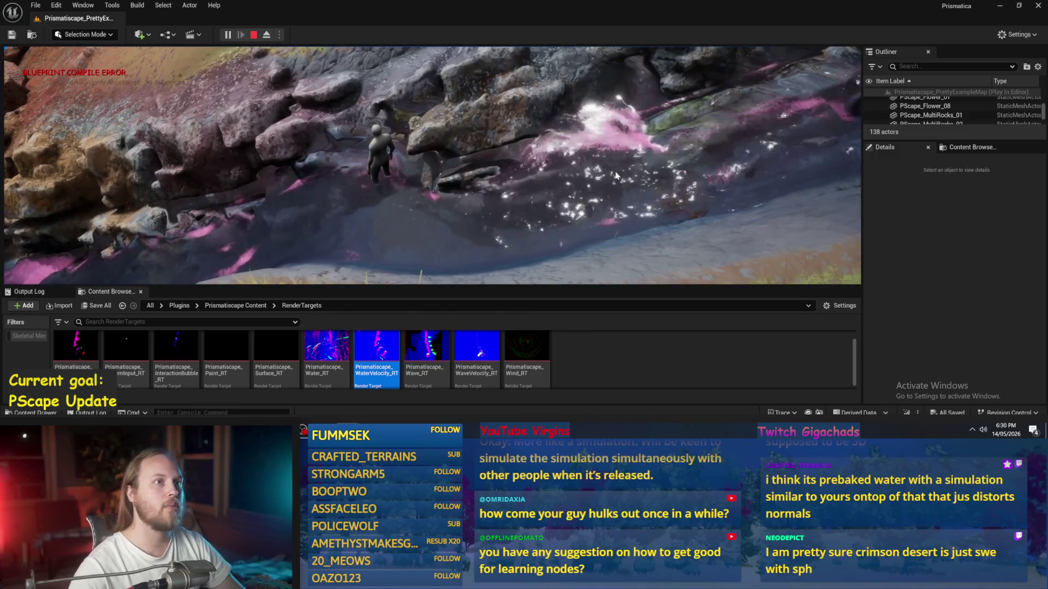
{"action": "left_click_drag", "start_coordinate": [608, 177], "coordinate": [772, 183]}
{"action": "mouse_move", "coordinate": [584, 220]}
{"action": "left_mouse_down"}
{"action": "mouse_move", "coordinate": [517, 177]}
{"action": "mouse_move", "coordinate": [553, 159]}
{"action": "mouse_move", "coordinate": [508, 156]}
{"action": "left_mouse_up"}
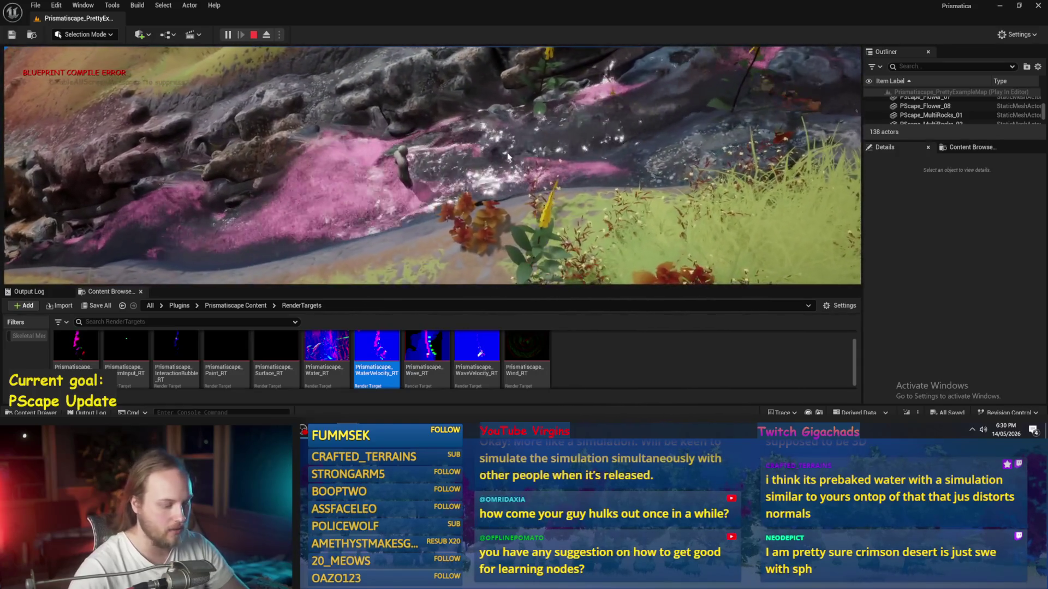
{"action": "key", "text": "F11"}
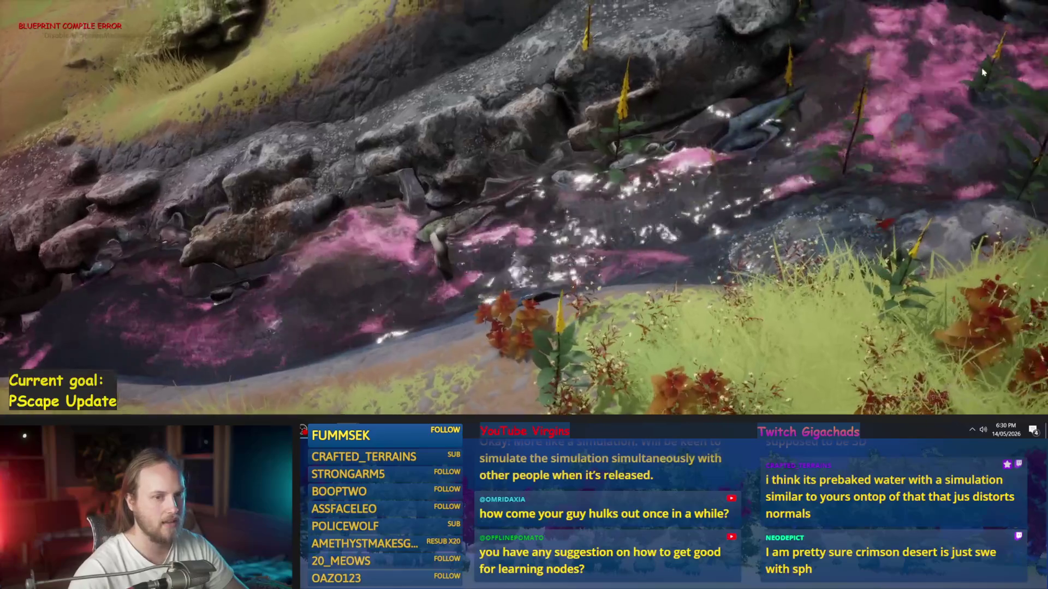
{"action": "mouse_move", "coordinate": [982, 72]}
{"action": "left_mouse_down"}
{"action": "mouse_move", "coordinate": [820, 47]}
{"action": "mouse_move", "coordinate": [915, 48]}
{"action": "mouse_move", "coordinate": [500, 253]}
{"action": "mouse_move", "coordinate": [506, 176]}
{"action": "left_mouse_up"}
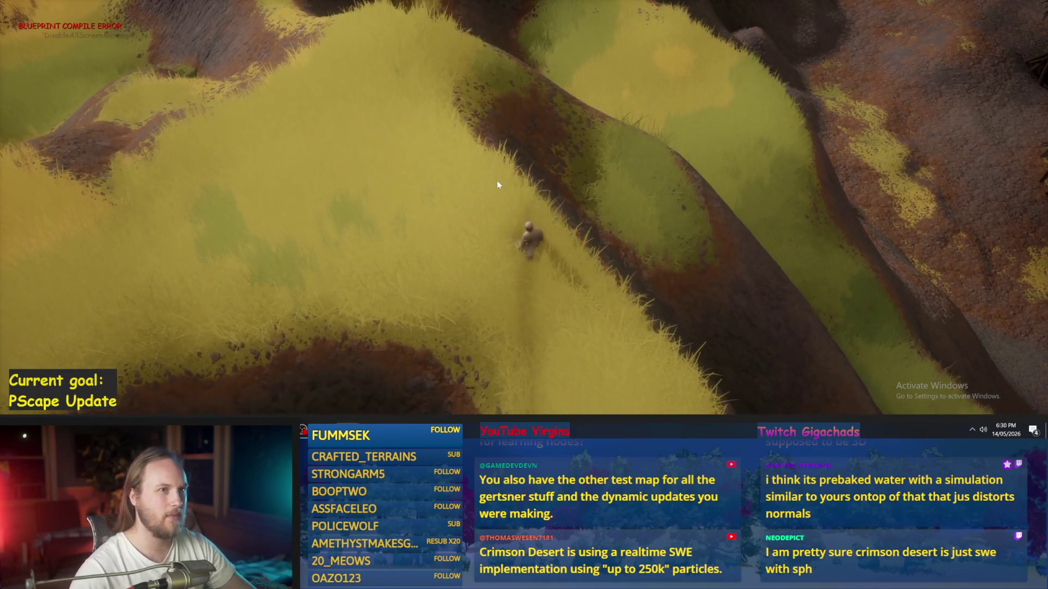
Step: Restart the play session and run the character through the flowering plants
{"action": "key", "text": "Escape"}
{"action": "key", "text": "alt+p"}
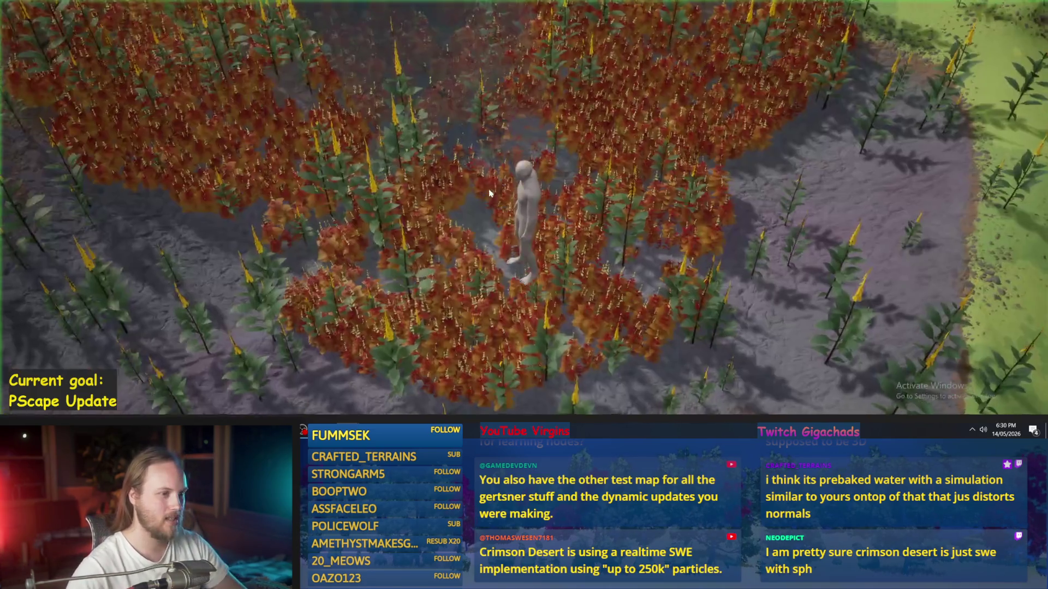
{"action": "key", "text": "w"}
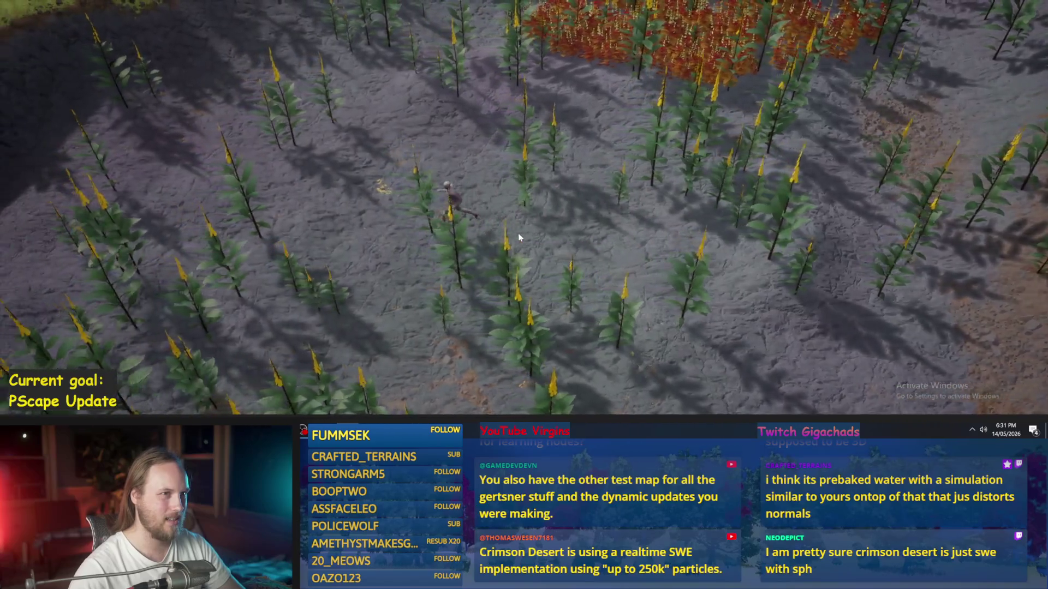
{"action": "key", "text": "w"}
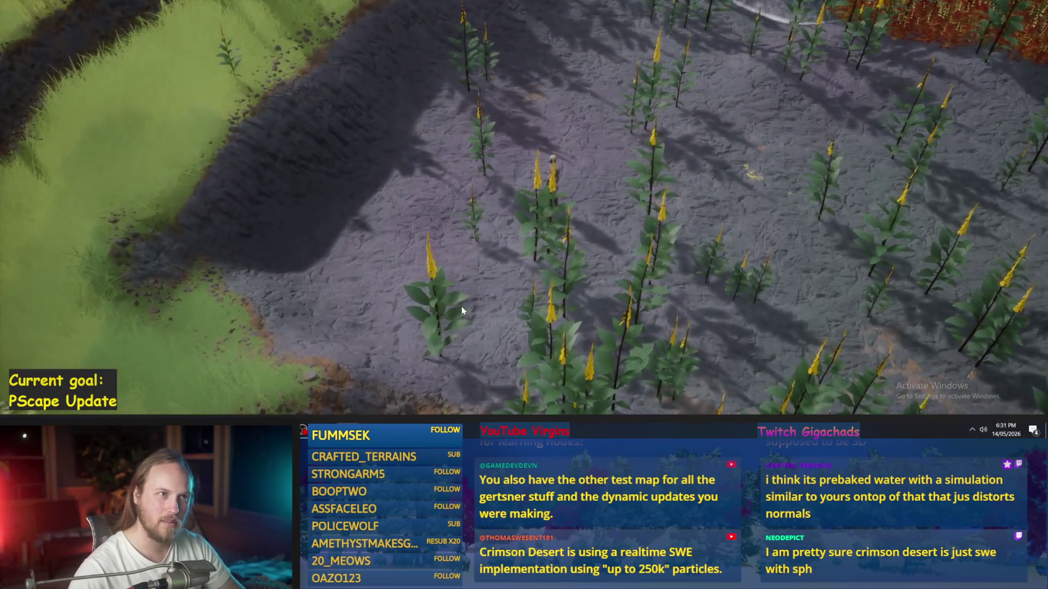
{"action": "key", "text": "w"}
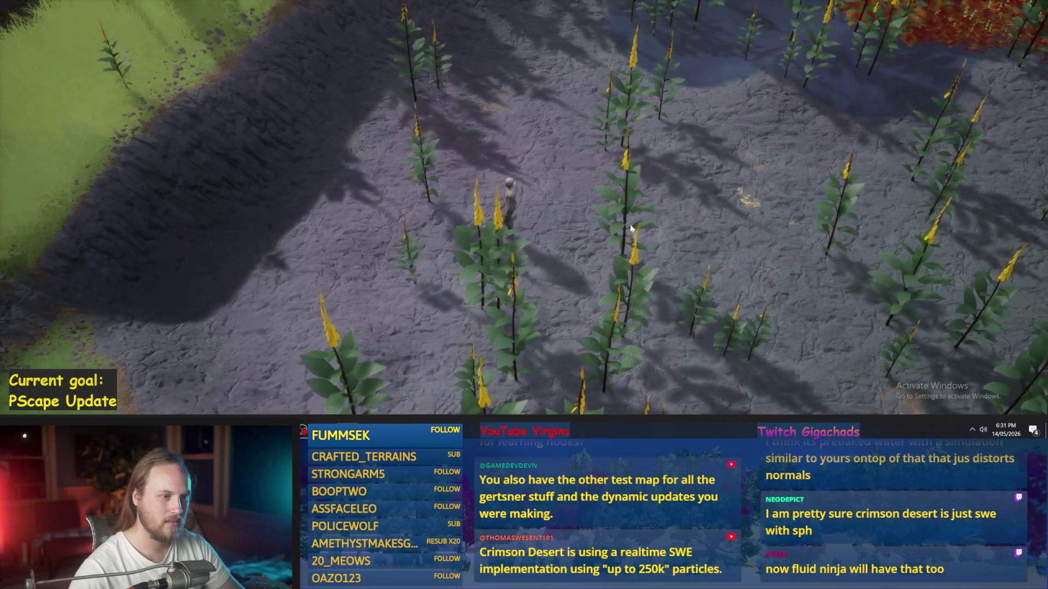
{"action": "key", "text": "w"}
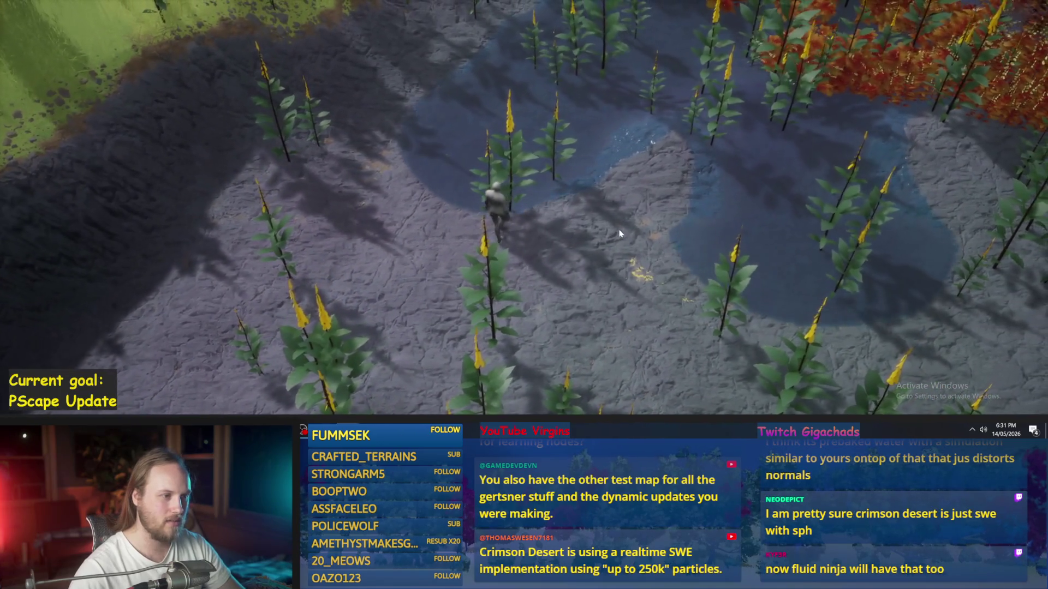
{"action": "key", "text": "w"}
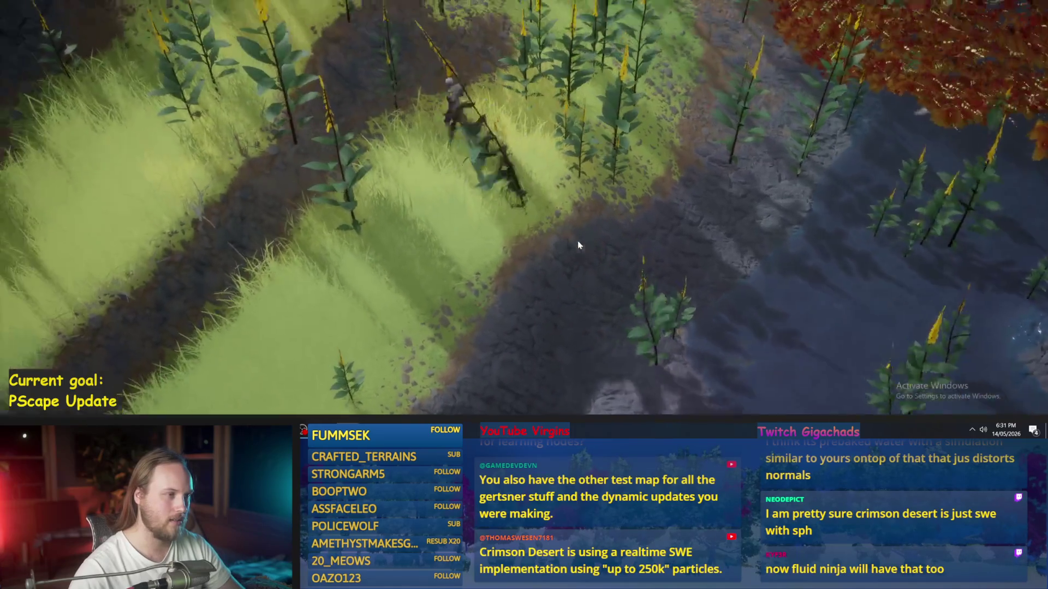
Step: Run on over the hills to the pink-tinted stream bank and bring up the calculator
{"action": "key", "text": "w"}
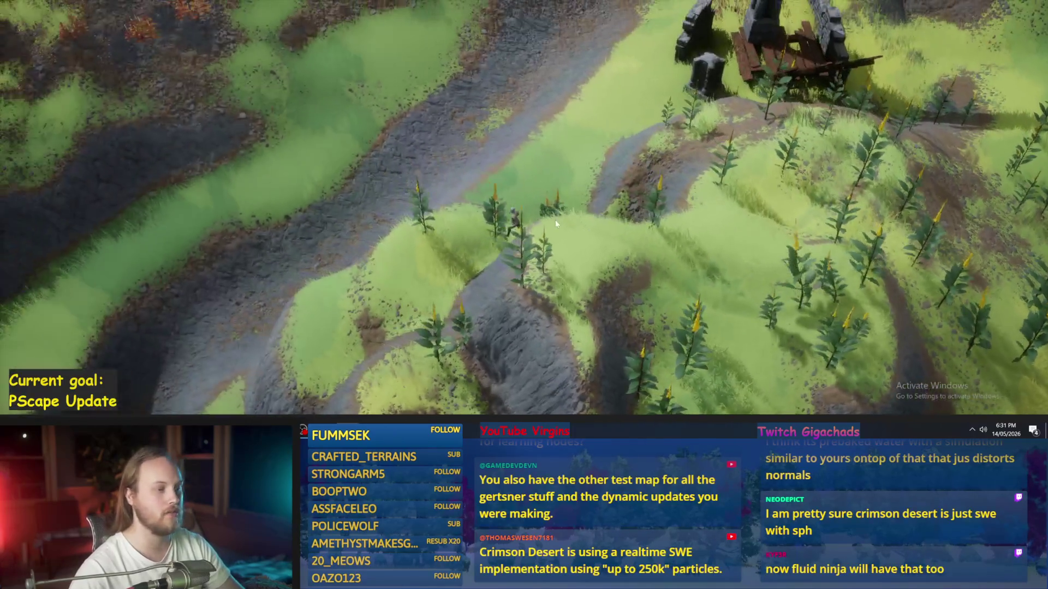
{"action": "key", "text": "w"}
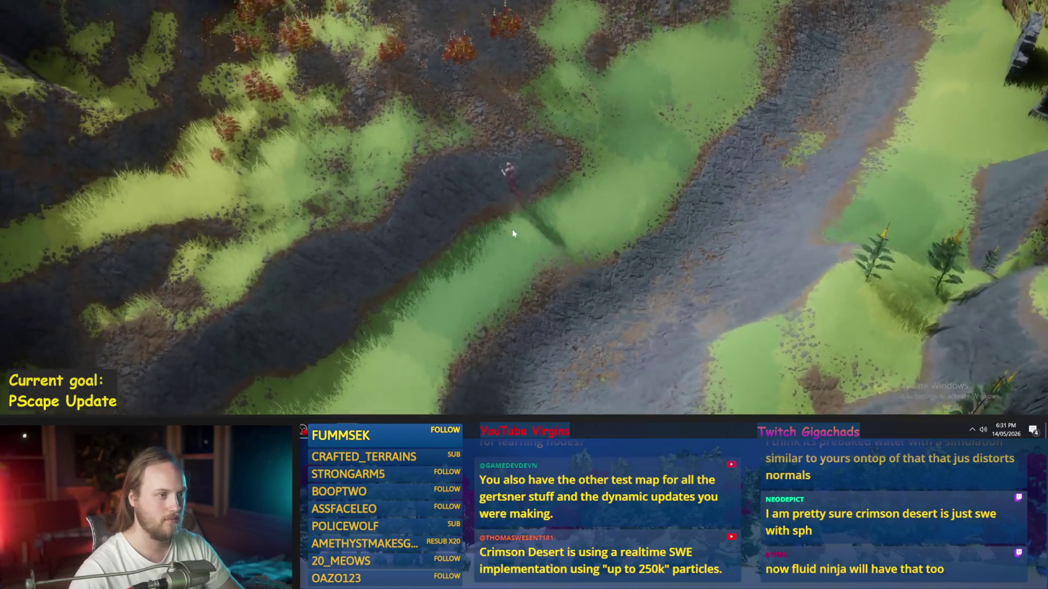
{"action": "key", "text": "w"}
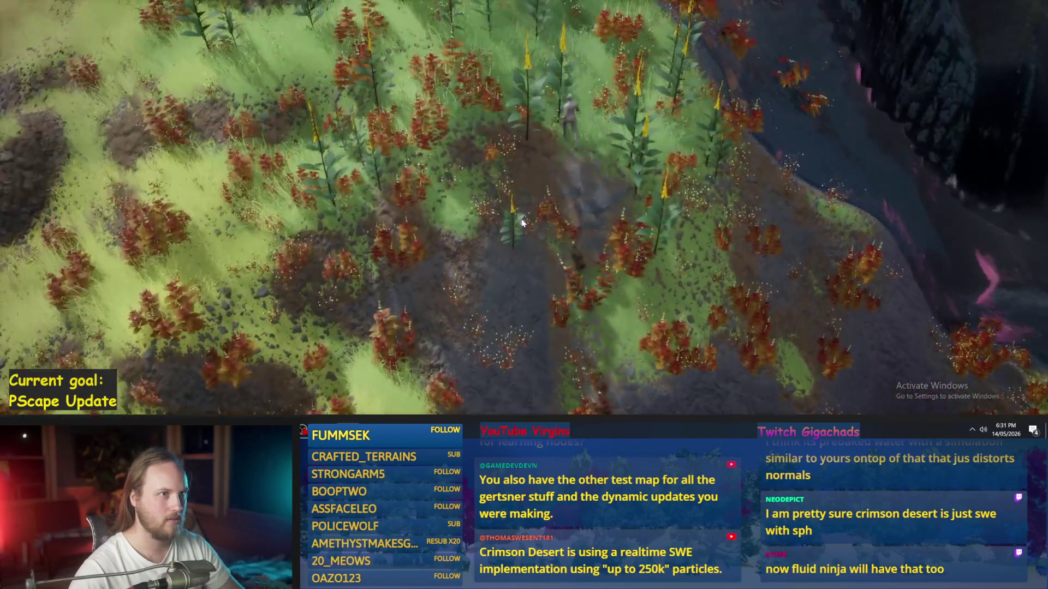
{"action": "key", "text": "w"}
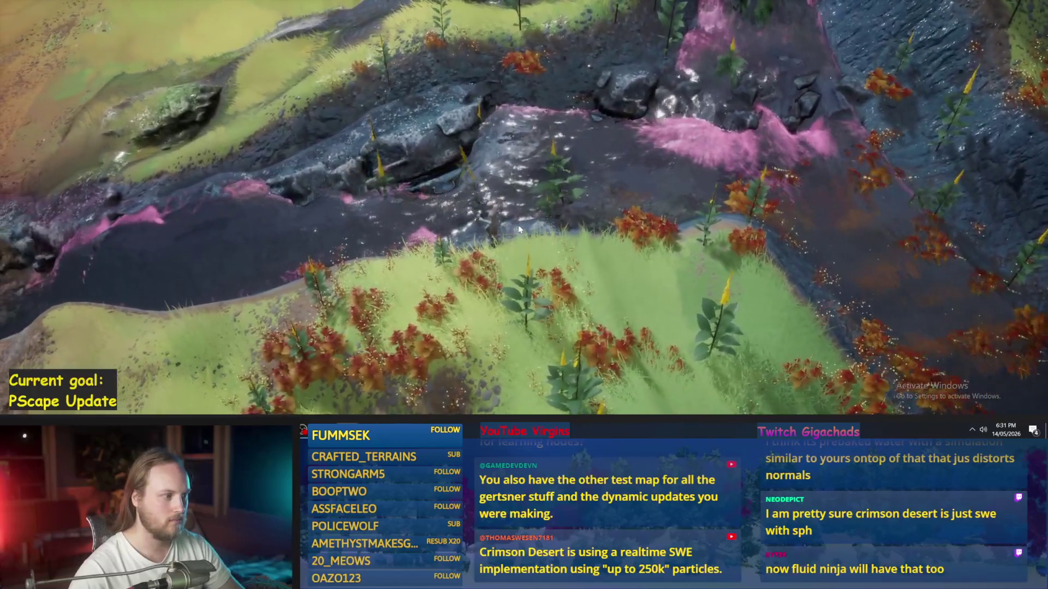
{"action": "key", "text": "w"}
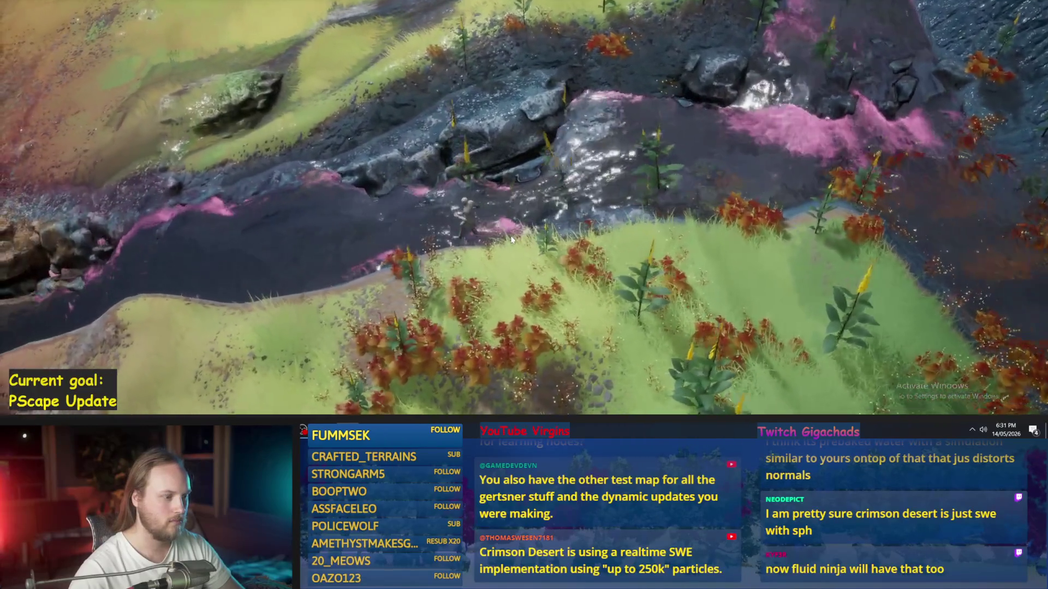
{"action": "key", "text": "w"}
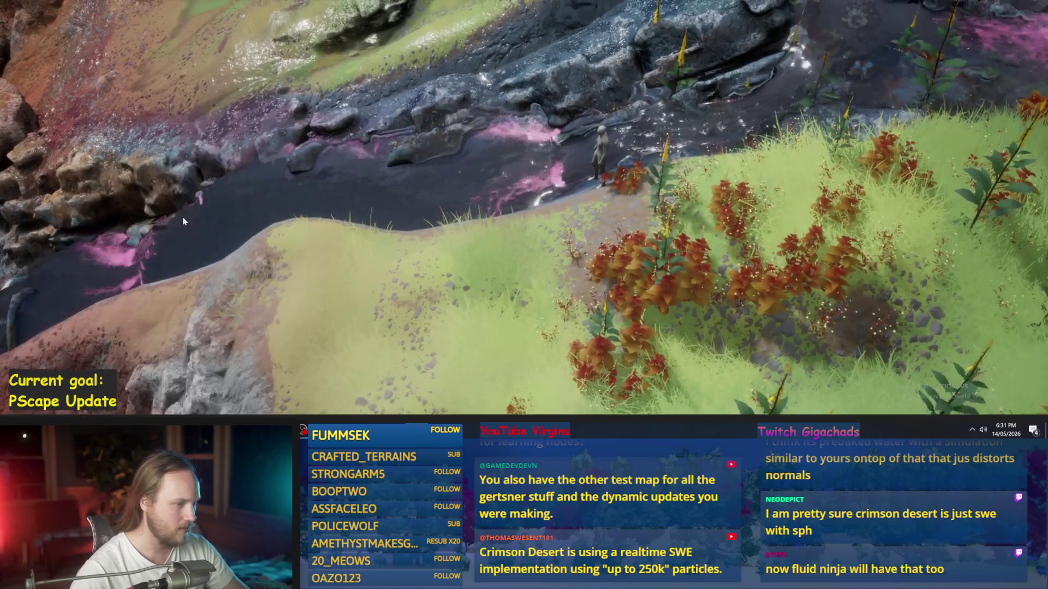
{"action": "key", "text": "XF86Calculator"}
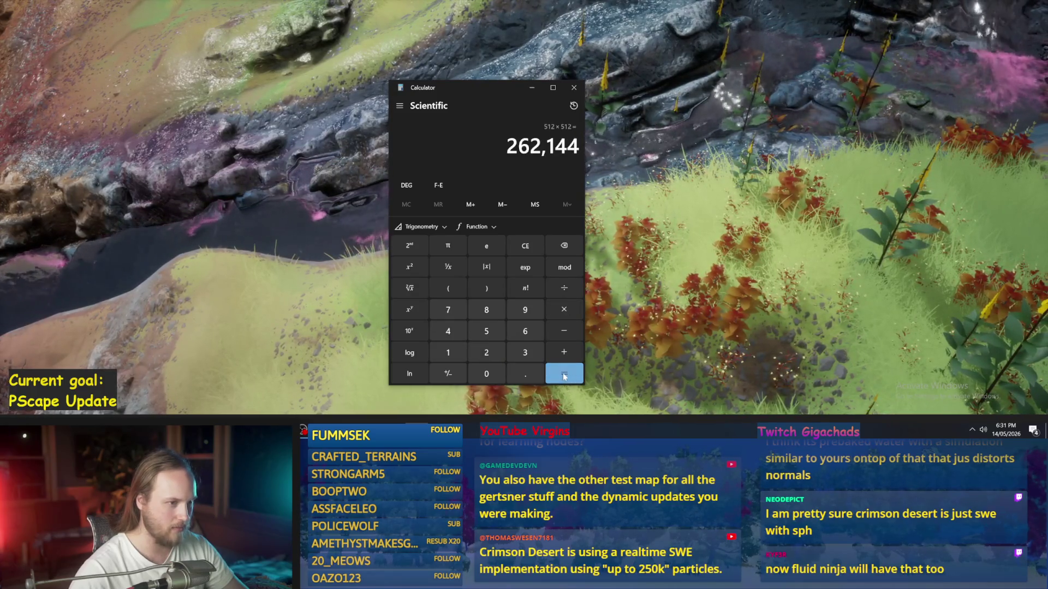
Step: Confirm 512 × 512 = 262,144 in the calculator, then close it to return to the game
{"action": "key", "text": "ctrl+c"}
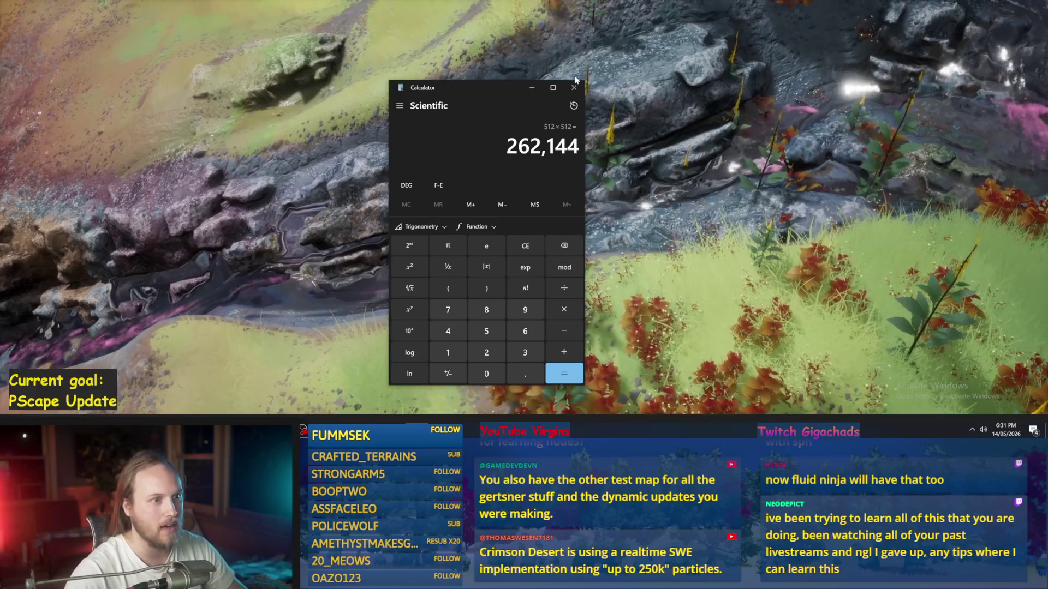
{"action": "left_click", "coordinate": [575, 86]}
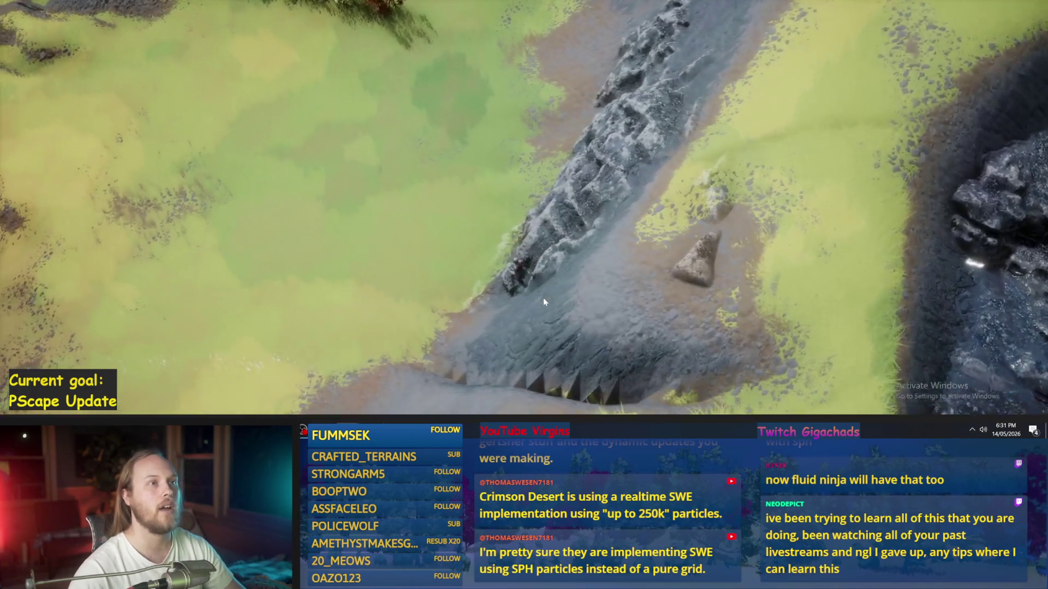
Step: Restart Play In Editor, then exit full-screen play to bring back the editor layout
{"action": "key", "text": "Escape"}
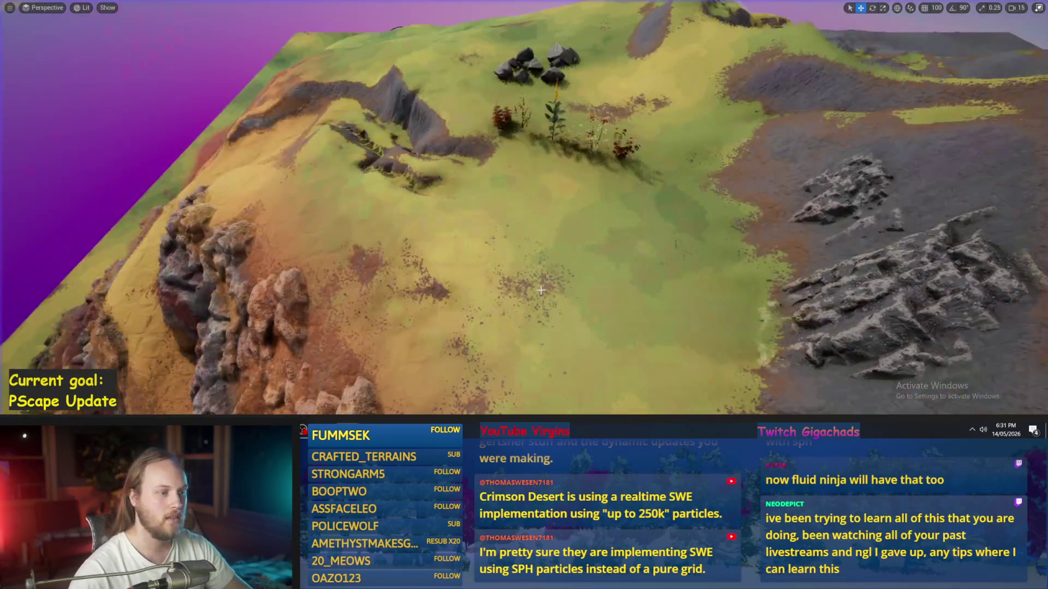
{"action": "key", "text": "alt+p"}
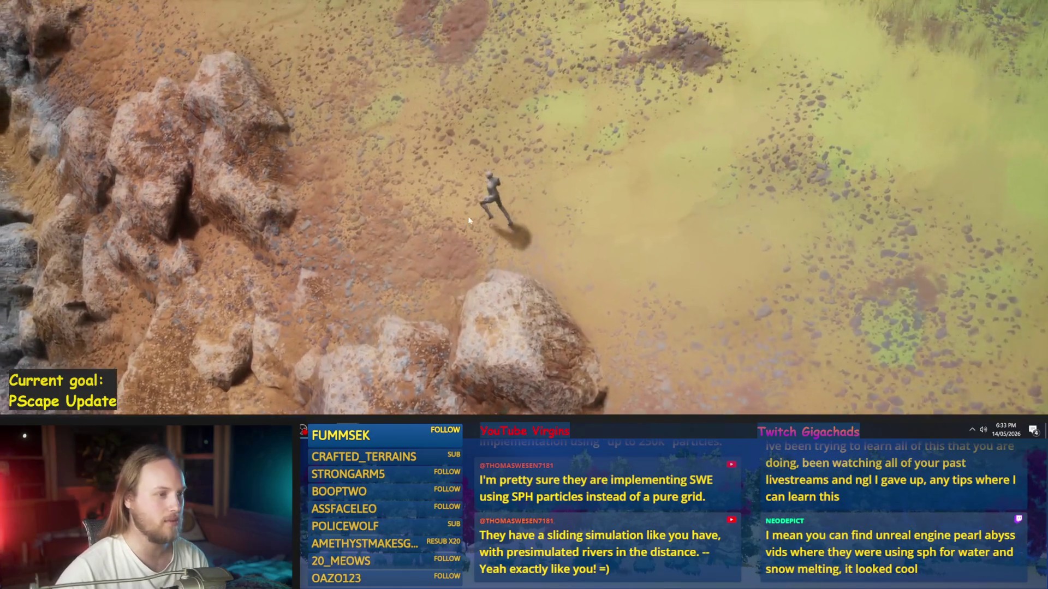
{"action": "key", "text": "F11"}
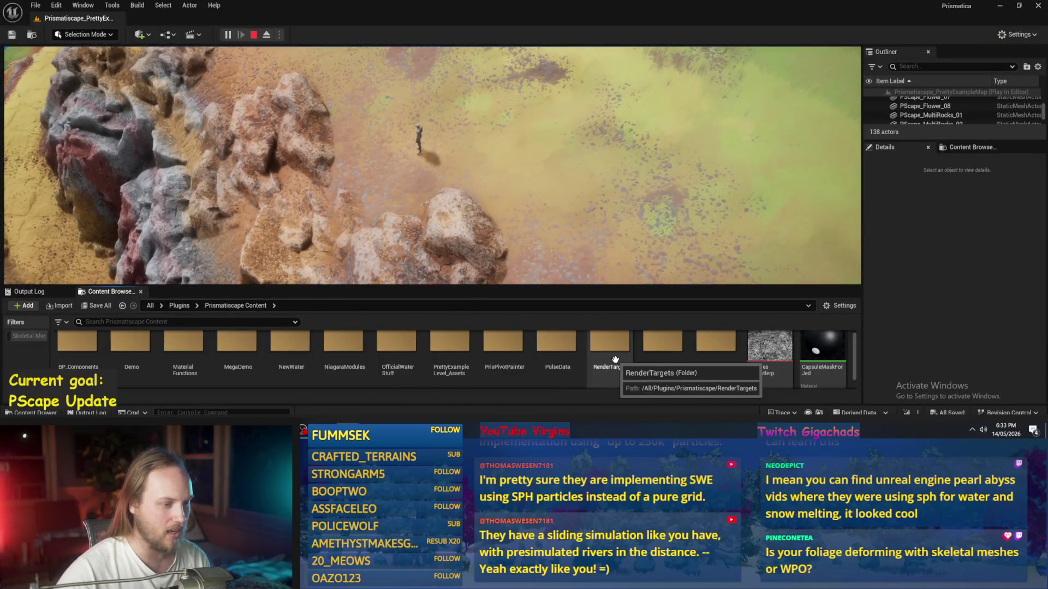
Step: Scroll the Content Browser to the Prismatiscape_NiagaraGridDrawer Niagara system and open it
{"action": "key", "text": "w"}
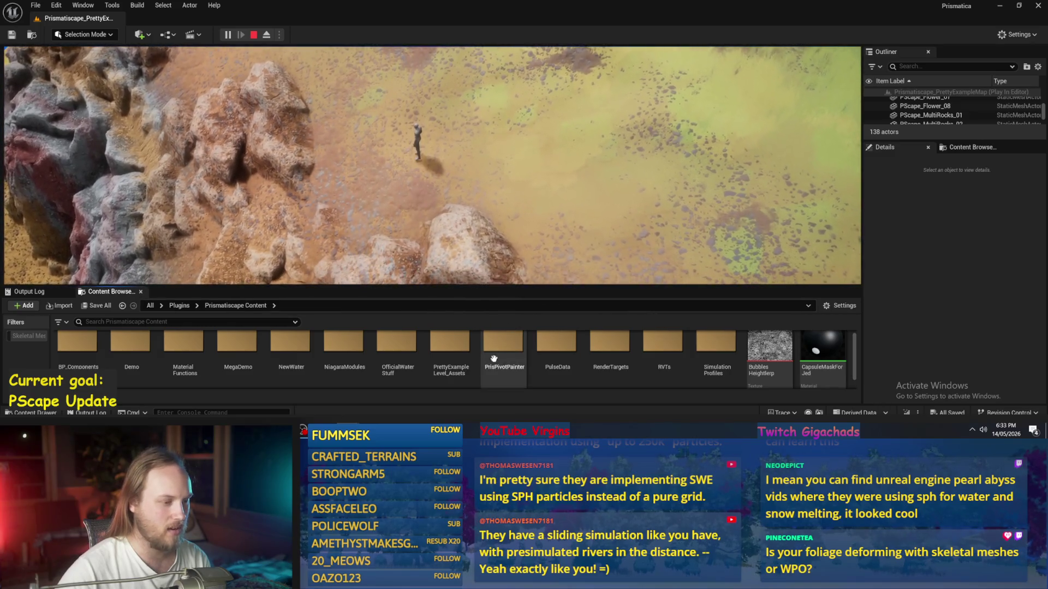
{"action": "scroll", "coordinate": [491, 354], "scroll_direction": "down", "scroll_amount": 3}
{"action": "scroll", "coordinate": [624, 340], "scroll_direction": "down", "scroll_amount": 4}
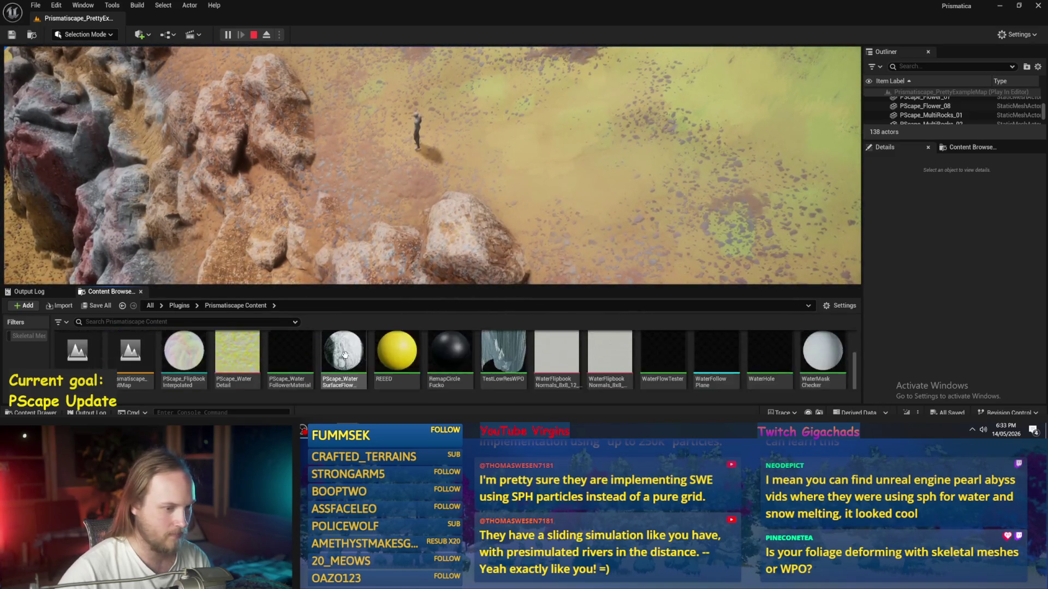
{"action": "scroll", "coordinate": [658, 339], "scroll_direction": "down", "scroll_amount": 2}
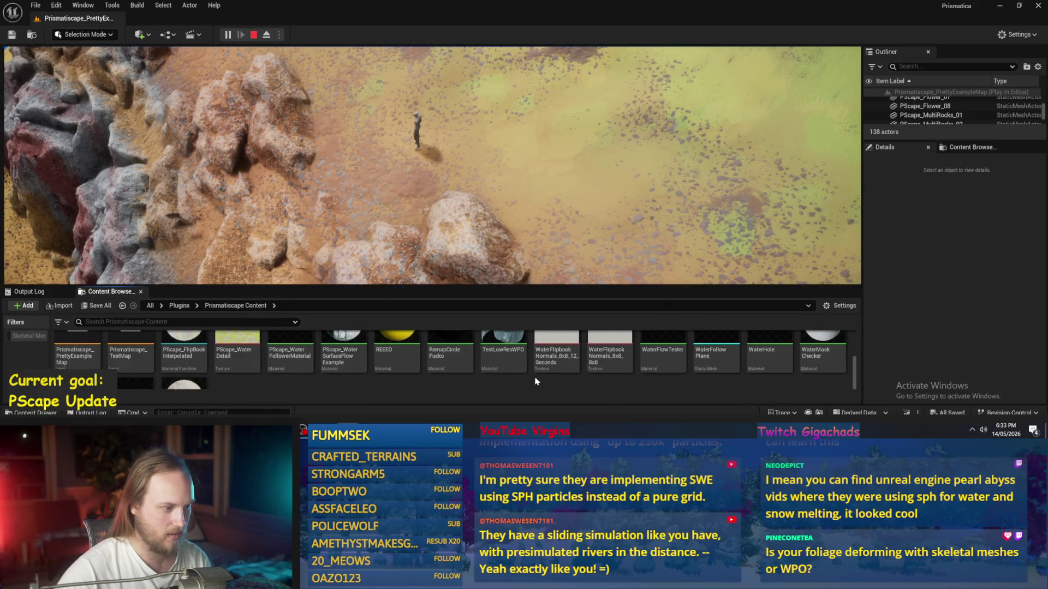
{"action": "scroll", "coordinate": [536, 381], "scroll_direction": "up", "scroll_amount": 3}
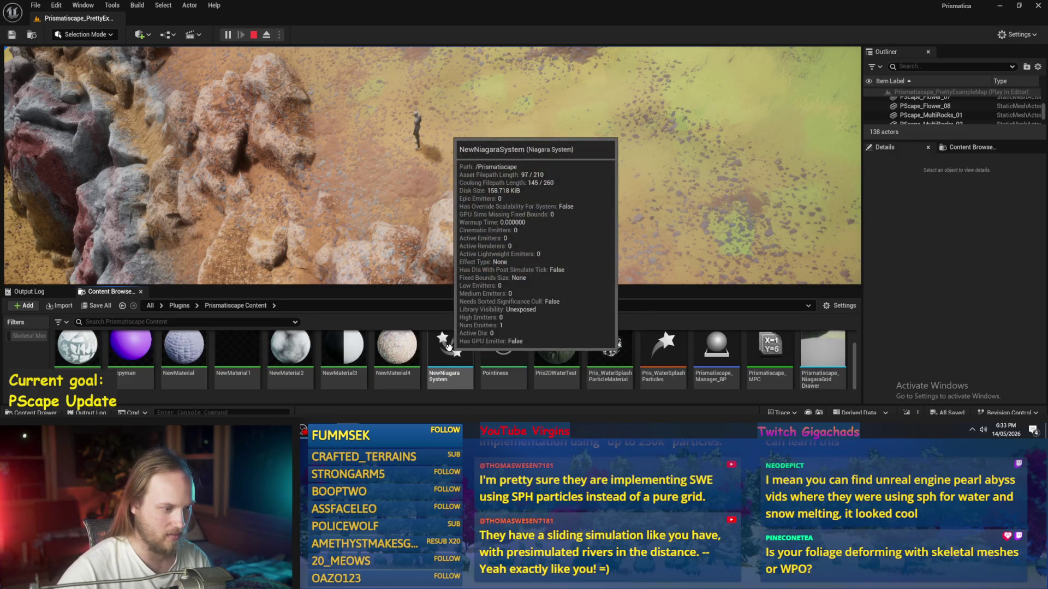
{"action": "scroll", "coordinate": [456, 352], "scroll_direction": "up", "scroll_amount": 3}
{"action": "scroll", "coordinate": [834, 356], "scroll_direction": "down", "scroll_amount": 3}
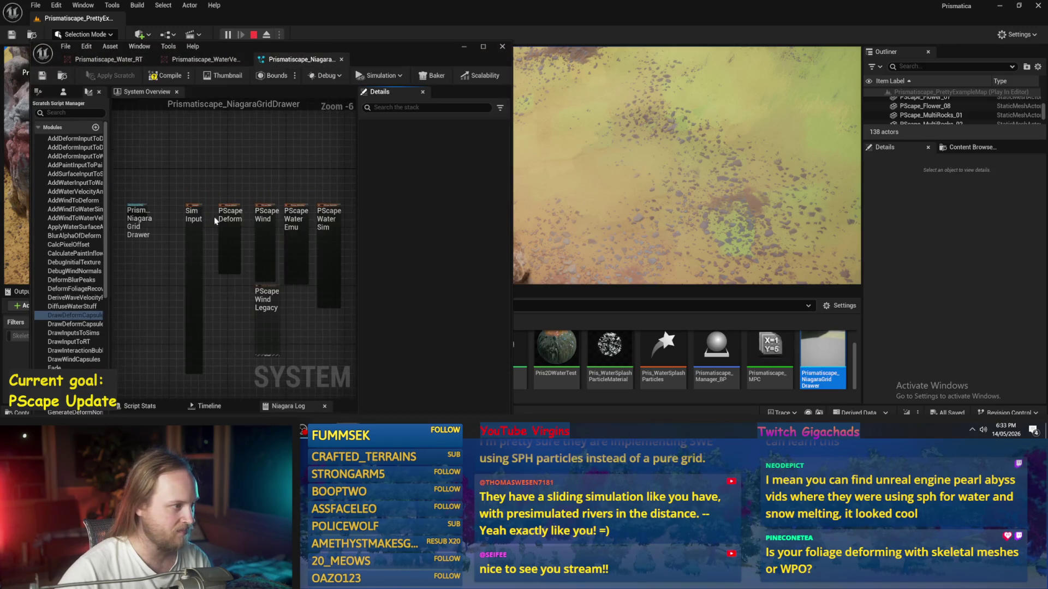
Step: Pan the System Overview across the PScape Deform, wind, wave and water sim emitters
{"action": "left_click_drag", "start_coordinate": [245, 297], "coordinate": [296, 394]}
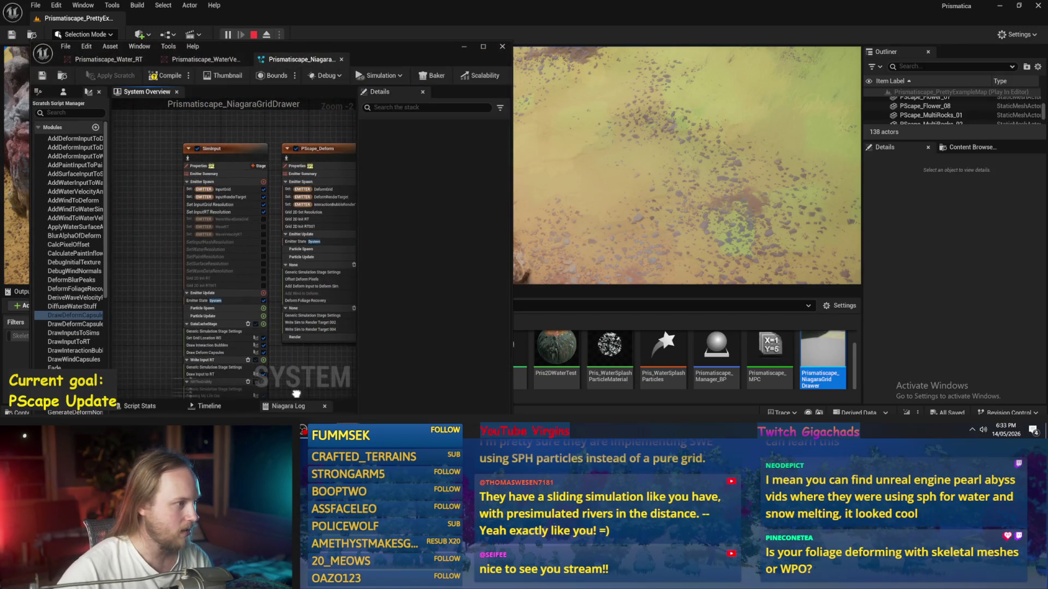
{"action": "left_click_drag", "start_coordinate": [244, 357], "coordinate": [153, 334]}
{"action": "mouse_move", "coordinate": [253, 152]}
{"action": "left_mouse_down"}
{"action": "mouse_move", "coordinate": [164, 212]}
{"action": "mouse_move", "coordinate": [144, 135]}
{"action": "left_mouse_up"}
{"action": "left_click_drag", "start_coordinate": [171, 280], "coordinate": [153, 310]}
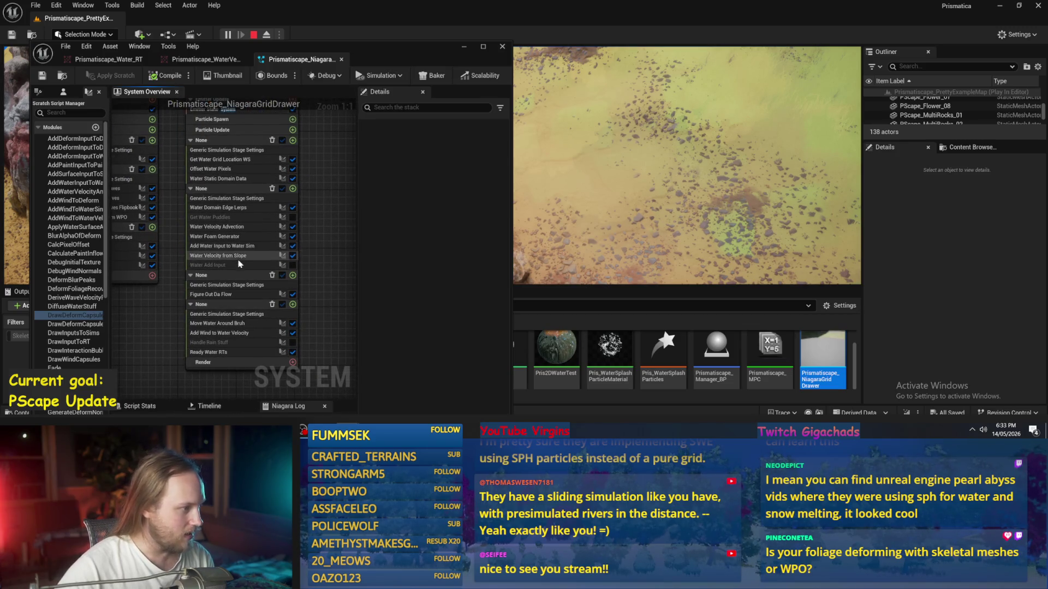
{"action": "left_click_drag", "start_coordinate": [337, 225], "coordinate": [333, 239]}
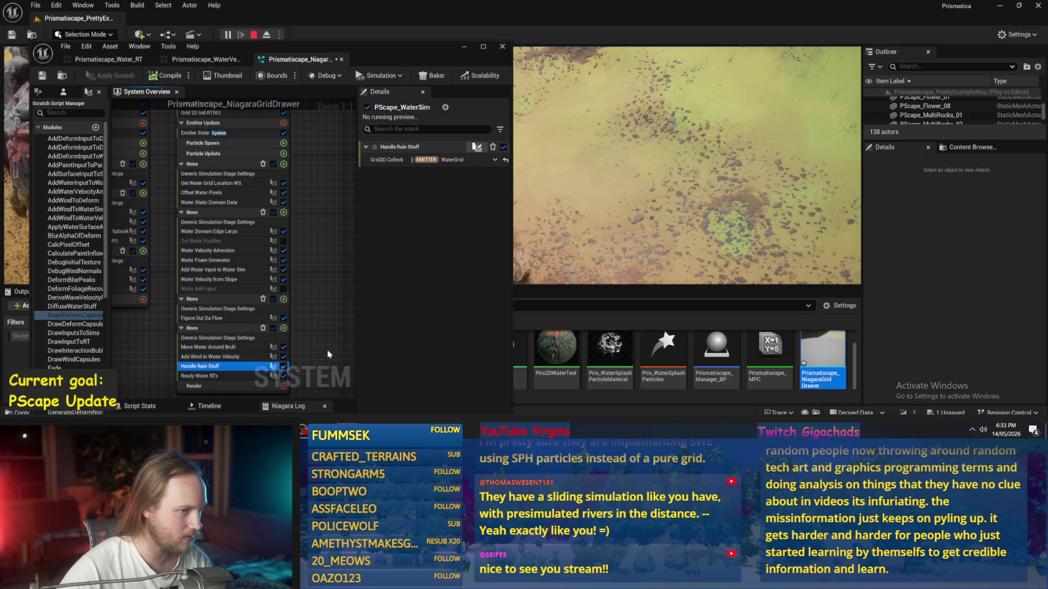
Step: Inspect the Handle Rain Stuff scratch script's nodes, then minimize the Niagara editor
{"action": "double_click", "coordinate": [212, 367]}
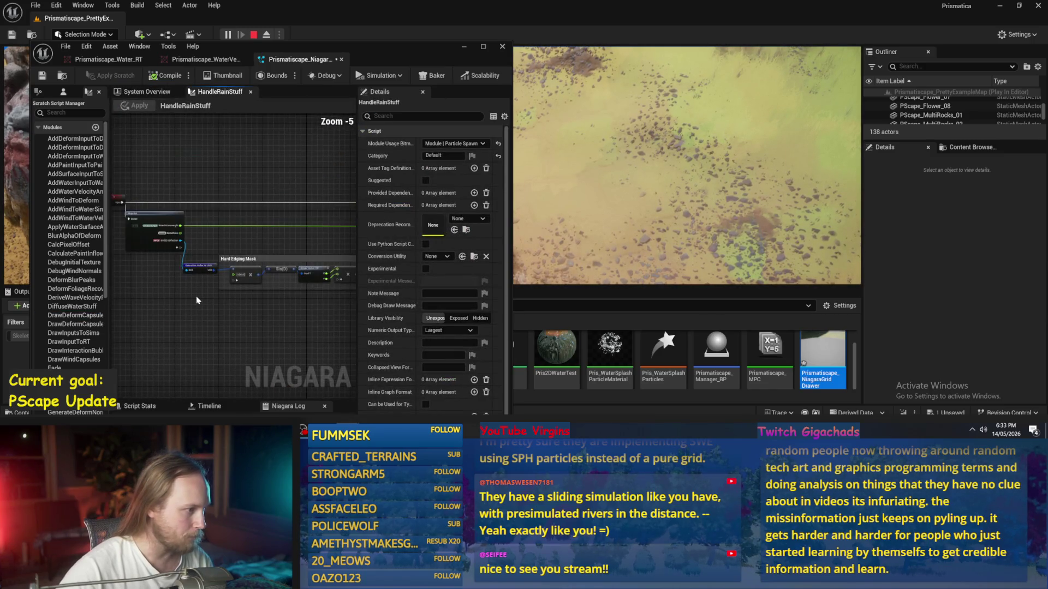
{"action": "scroll", "coordinate": [197, 300], "scroll_direction": "up", "scroll_amount": 1}
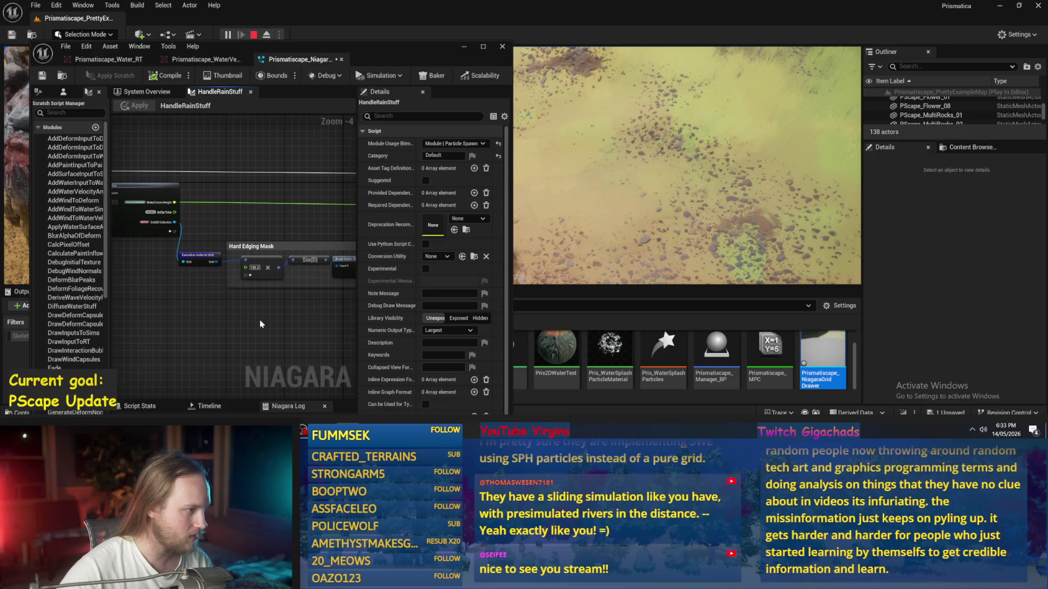
{"action": "mouse_move", "coordinate": [300, 323]}
{"action": "left_mouse_down"}
{"action": "mouse_move", "coordinate": [189, 306]}
{"action": "mouse_move", "coordinate": [231, 320]}
{"action": "mouse_move", "coordinate": [169, 329]}
{"action": "left_mouse_up"}
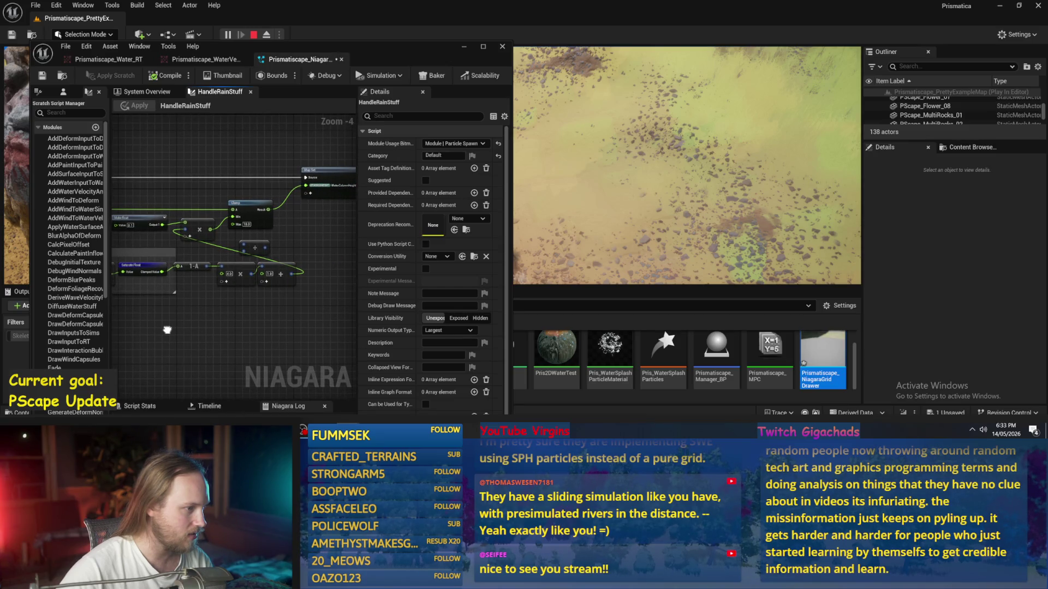
{"action": "left_click", "coordinate": [463, 47]}
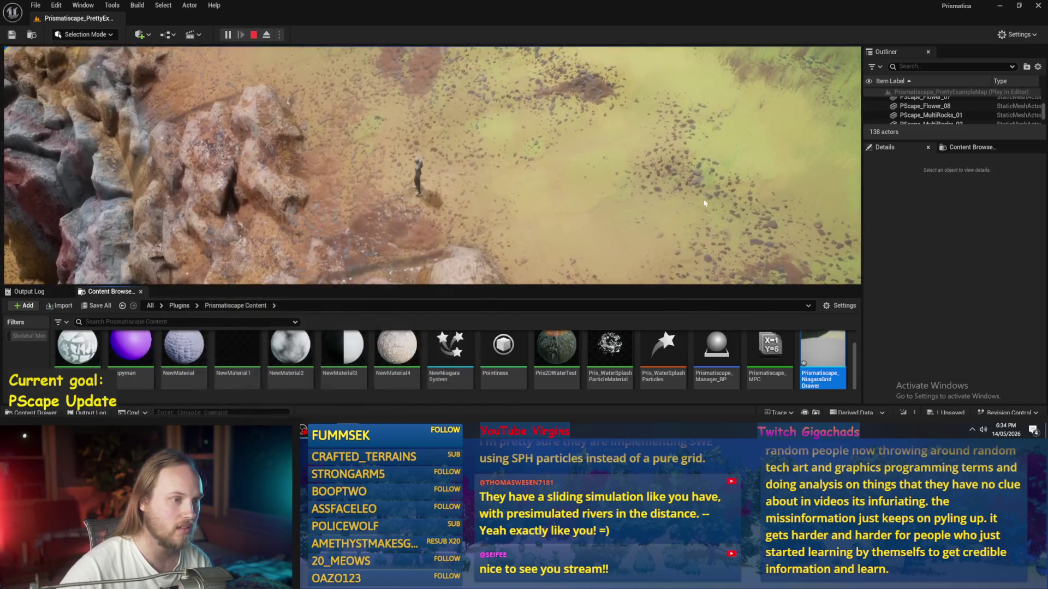
Step: Play full screen, walk the character up the water streak over wet sand, then stop playing
{"action": "key", "text": "F11"}
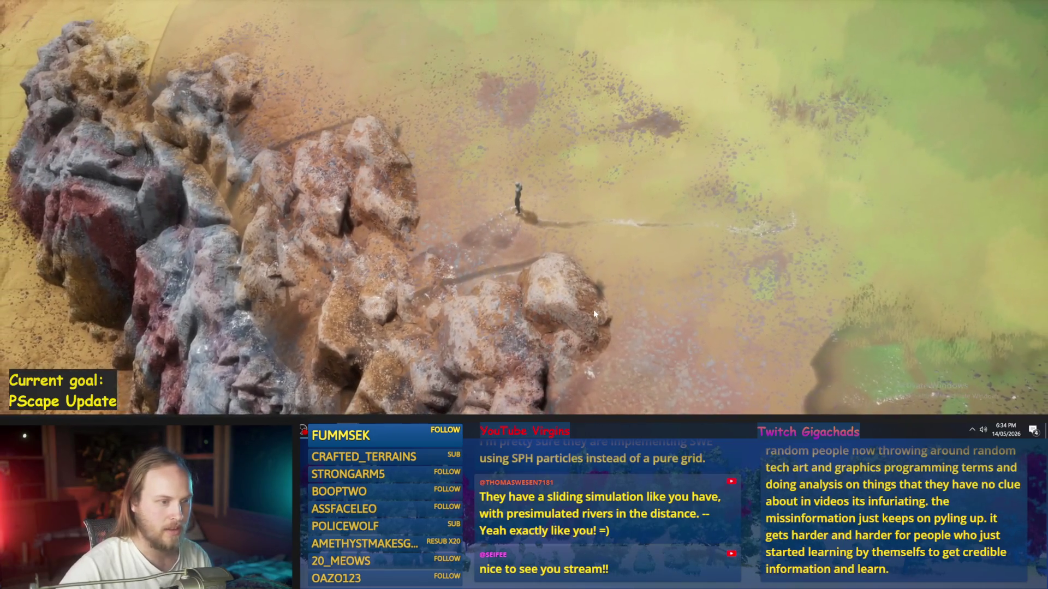
{"action": "key", "text": "w"}
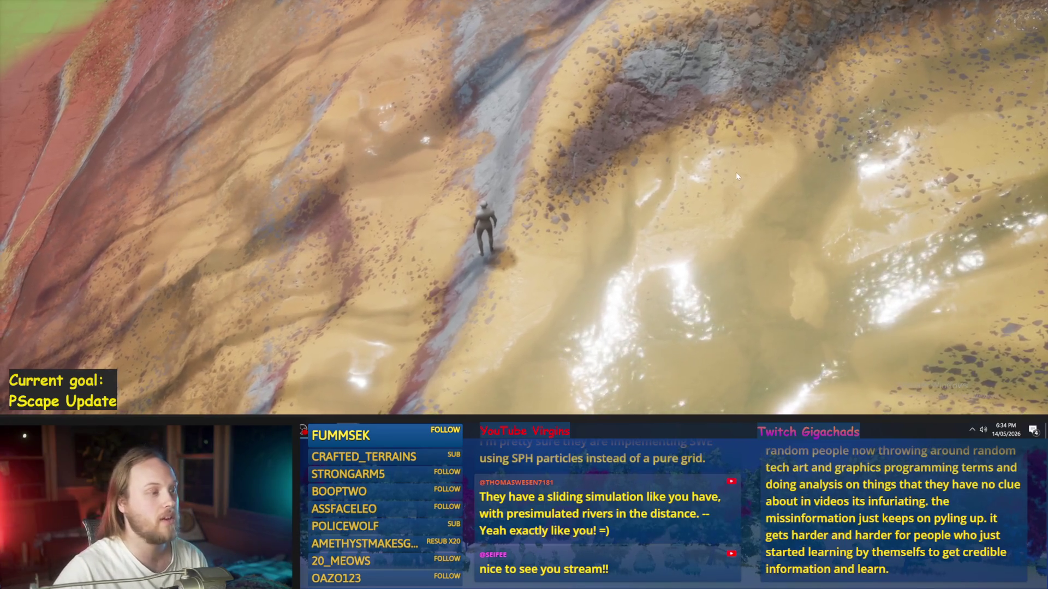
{"action": "key", "text": "w"}
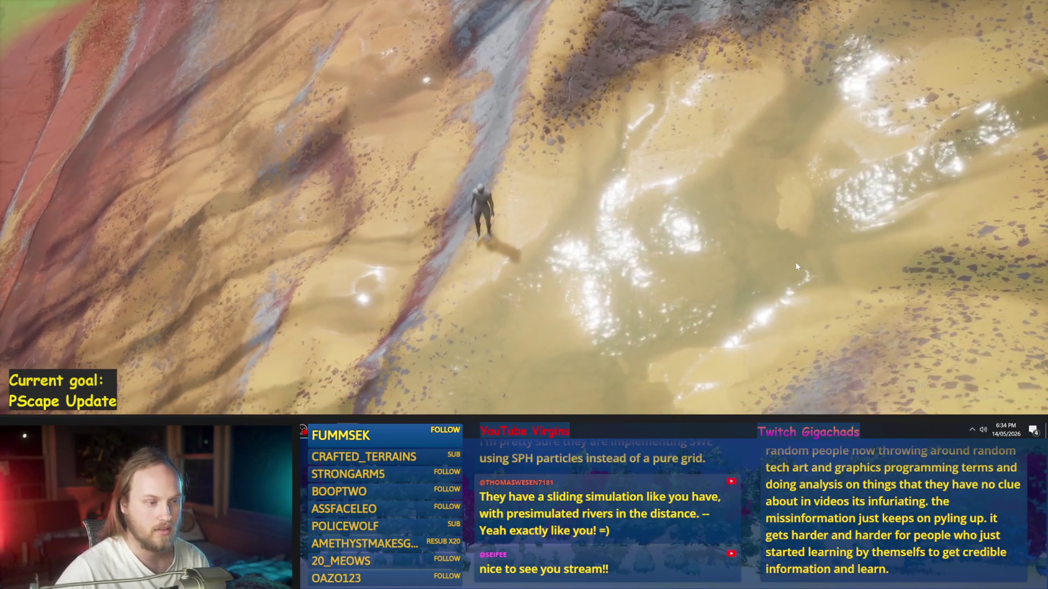
{"action": "key", "text": "Escape"}
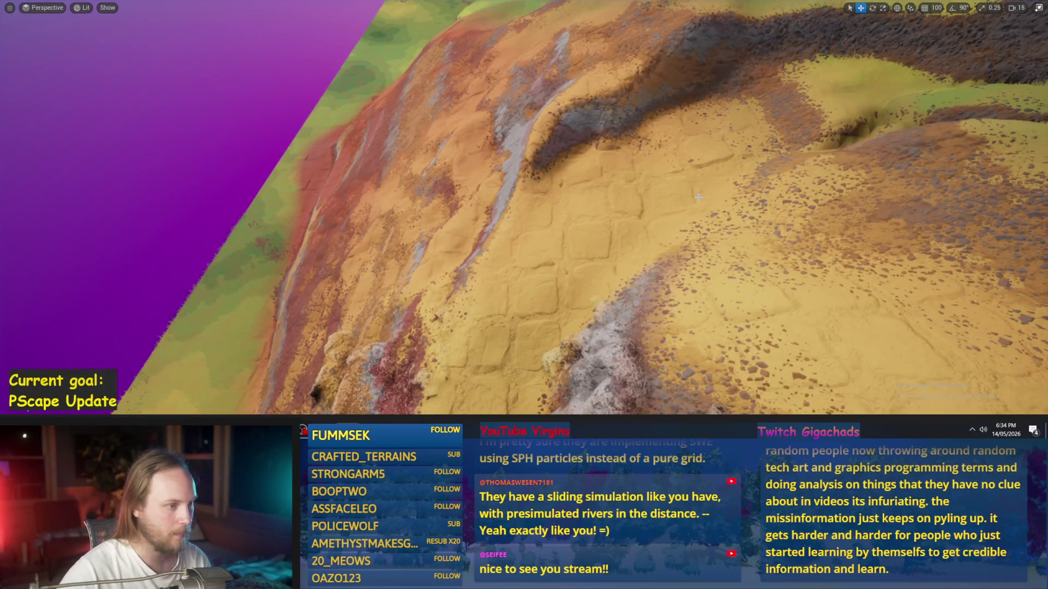
{"action": "key", "text": "alt+p"}
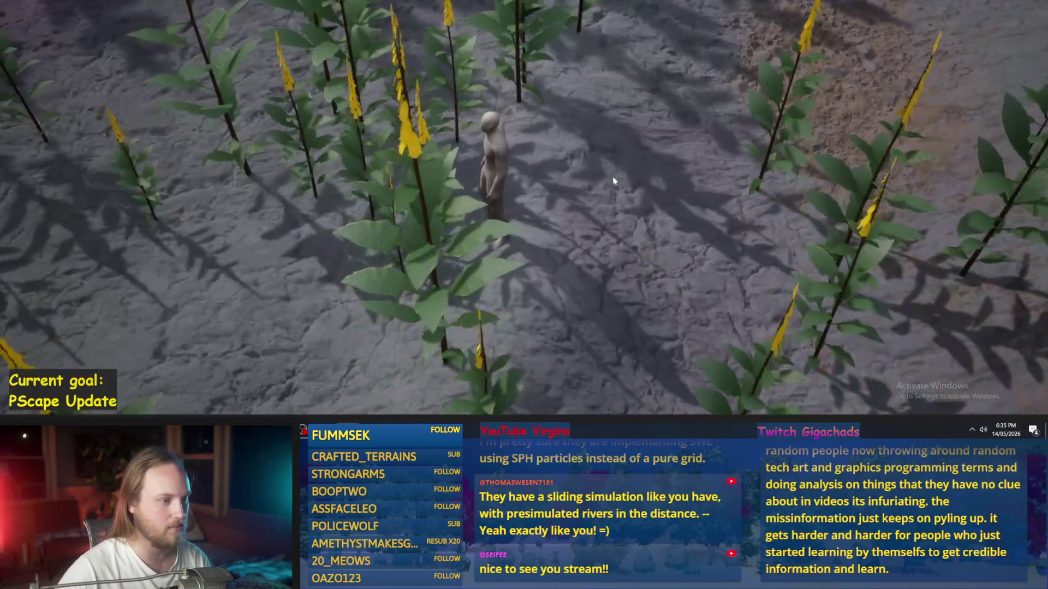
{"action": "scroll", "coordinate": [614, 180], "scroll_direction": "down", "scroll_amount": 5}
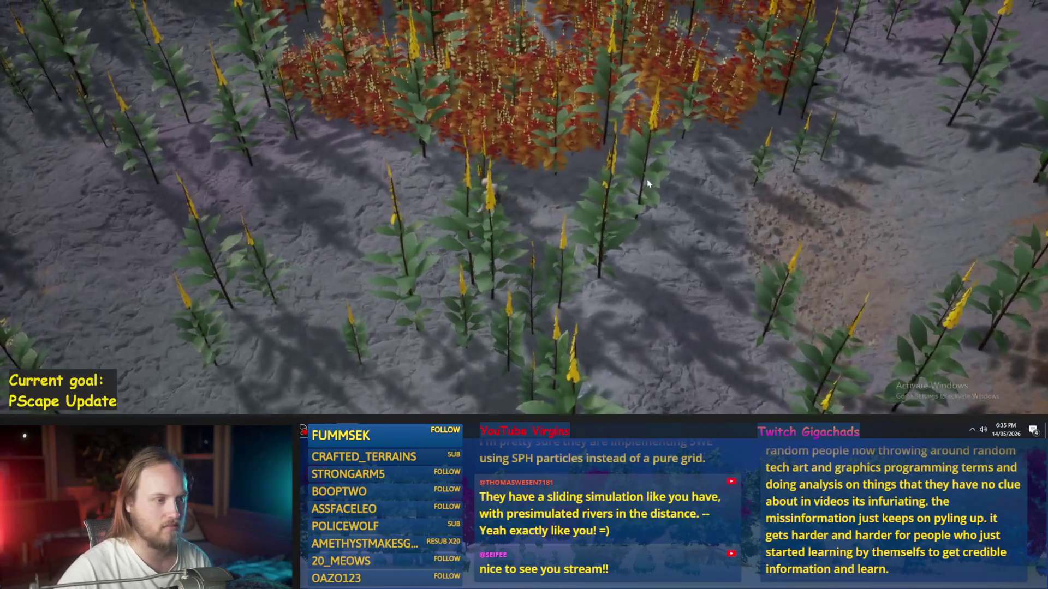
{"action": "key", "text": "w"}
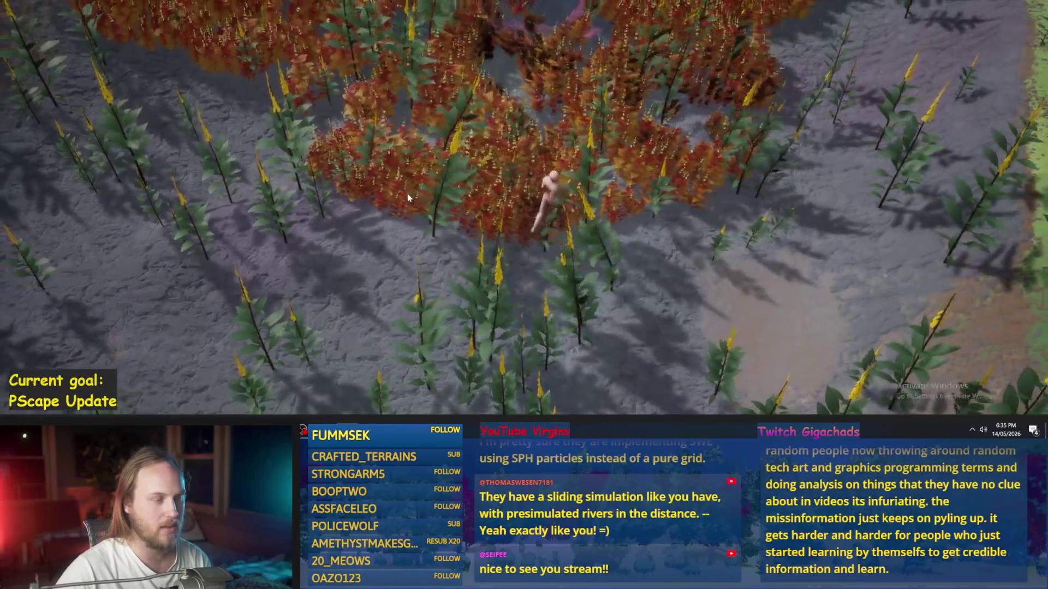
{"action": "key", "text": "w"}
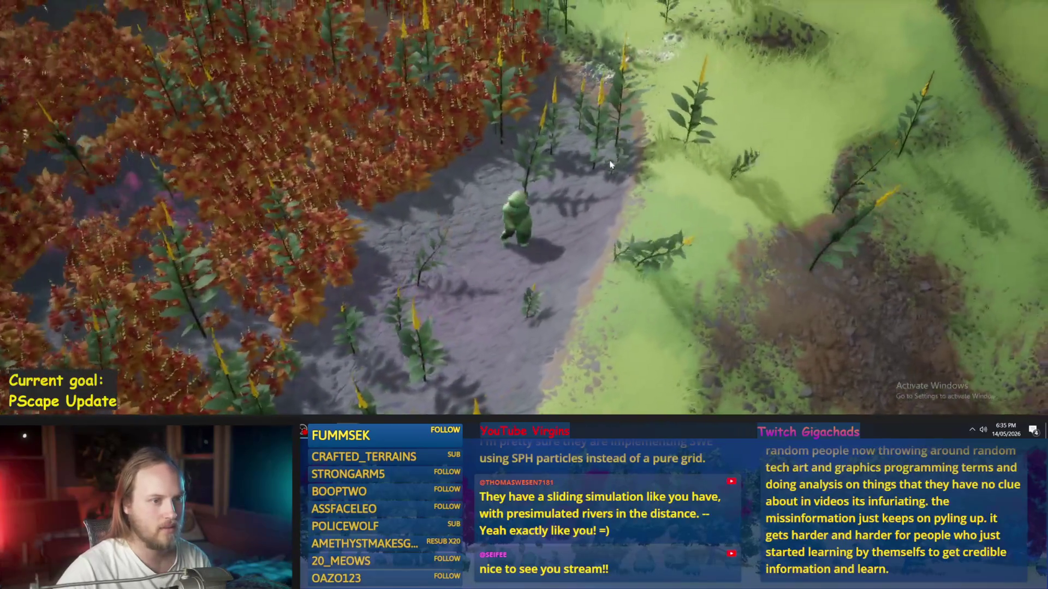
{"action": "key", "text": "w"}
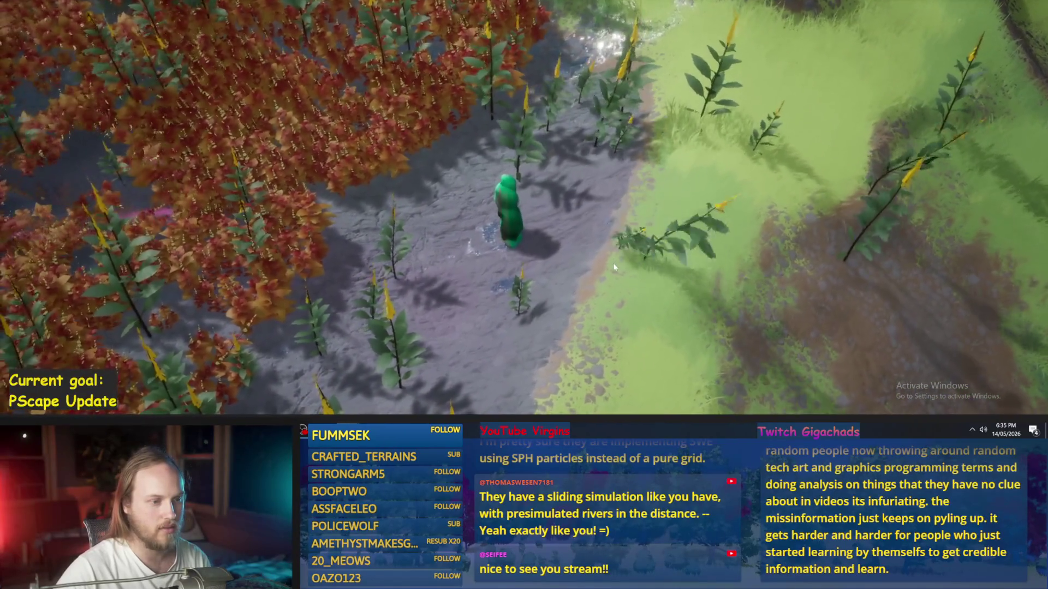
{"action": "key", "text": "w"}
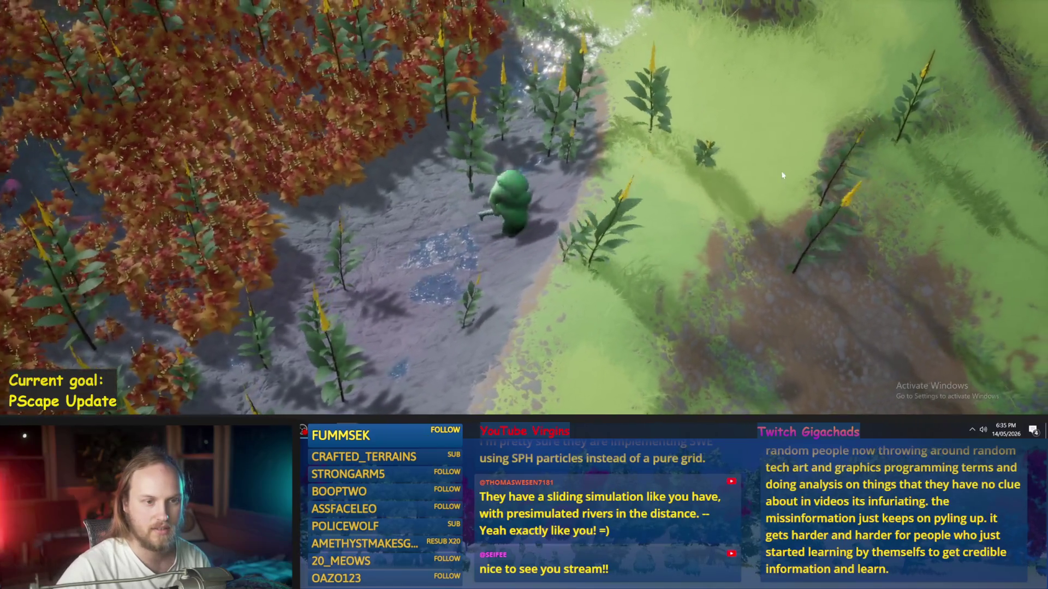
{"action": "key", "text": "w"}
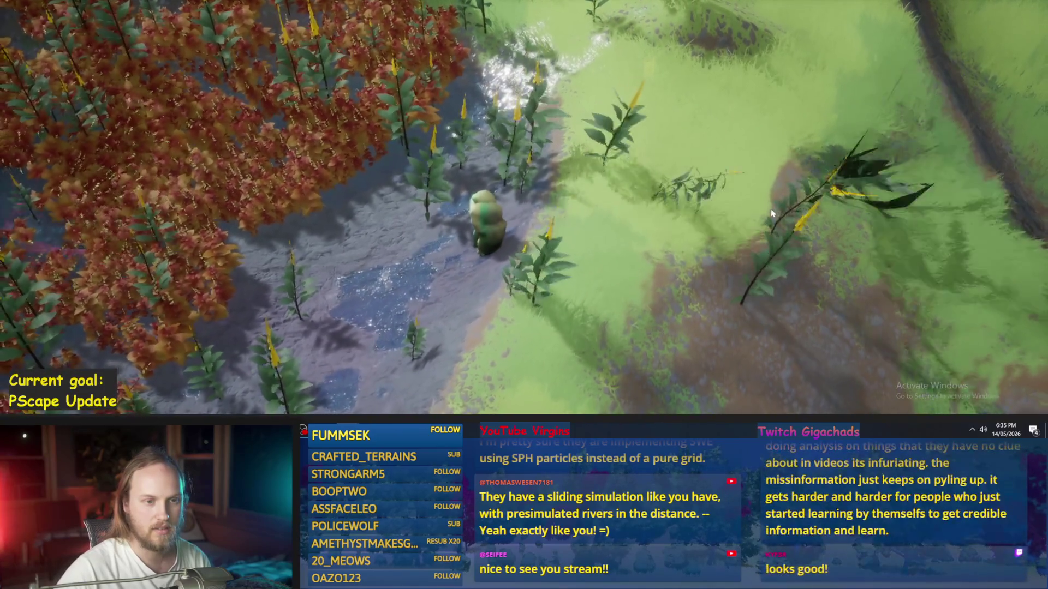
{"action": "key", "text": "w"}
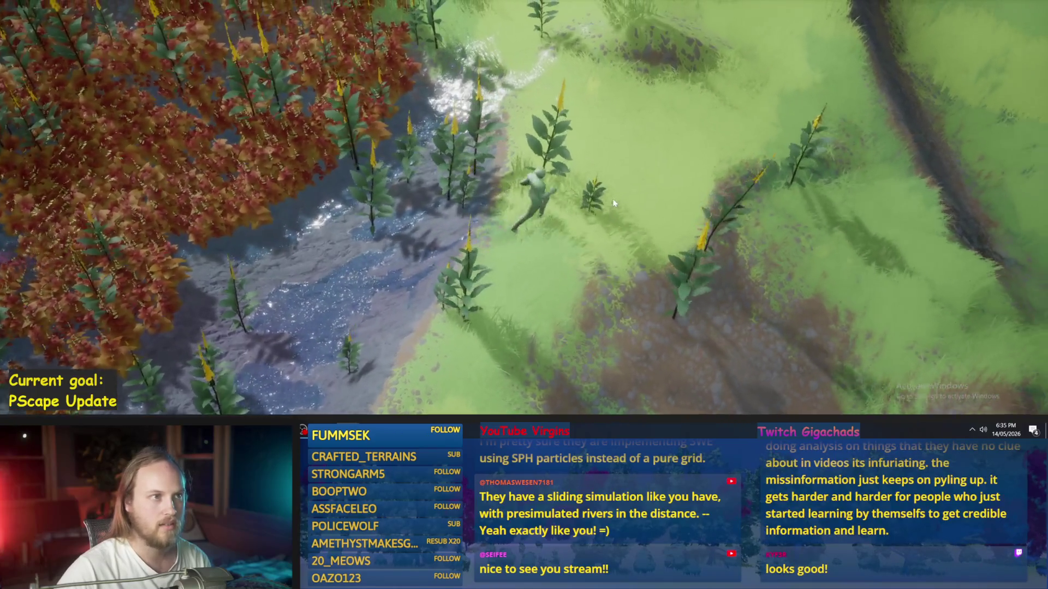
{"action": "key", "text": "w"}
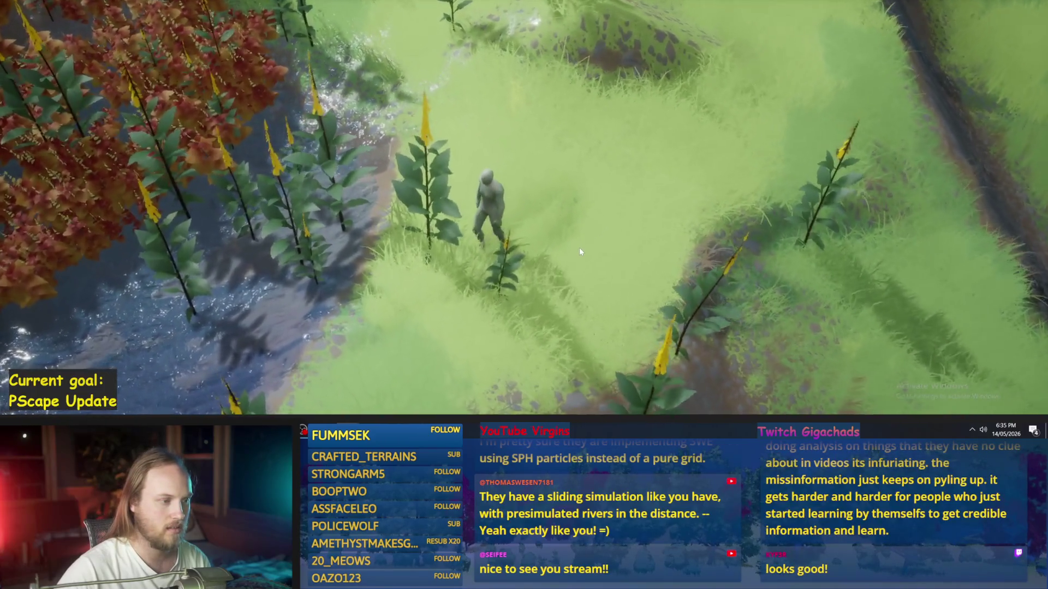
{"action": "key", "text": "w"}
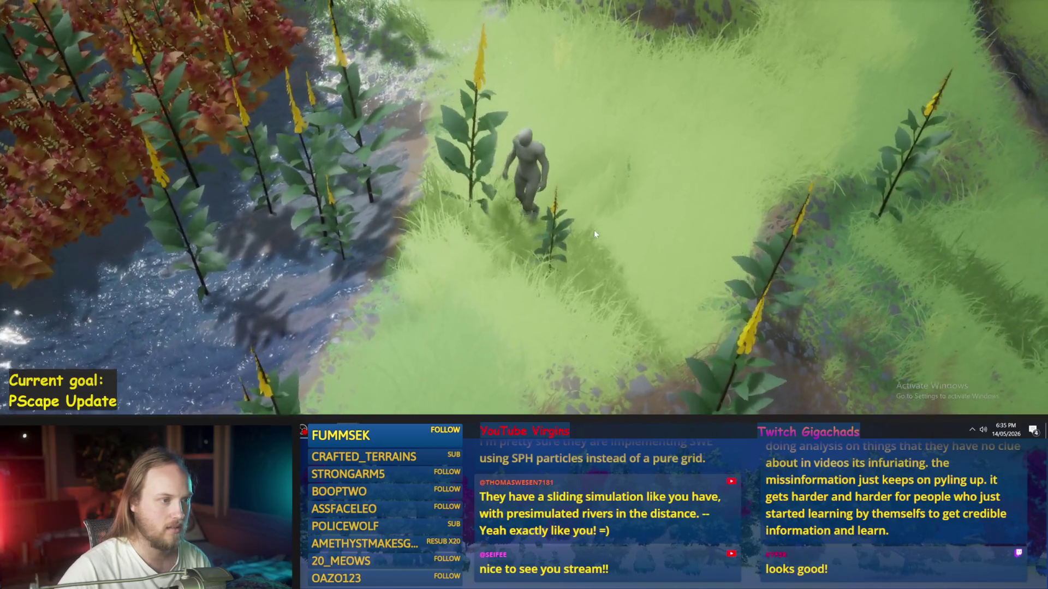
{"action": "key", "text": "s"}
{"action": "key", "text": "s"}
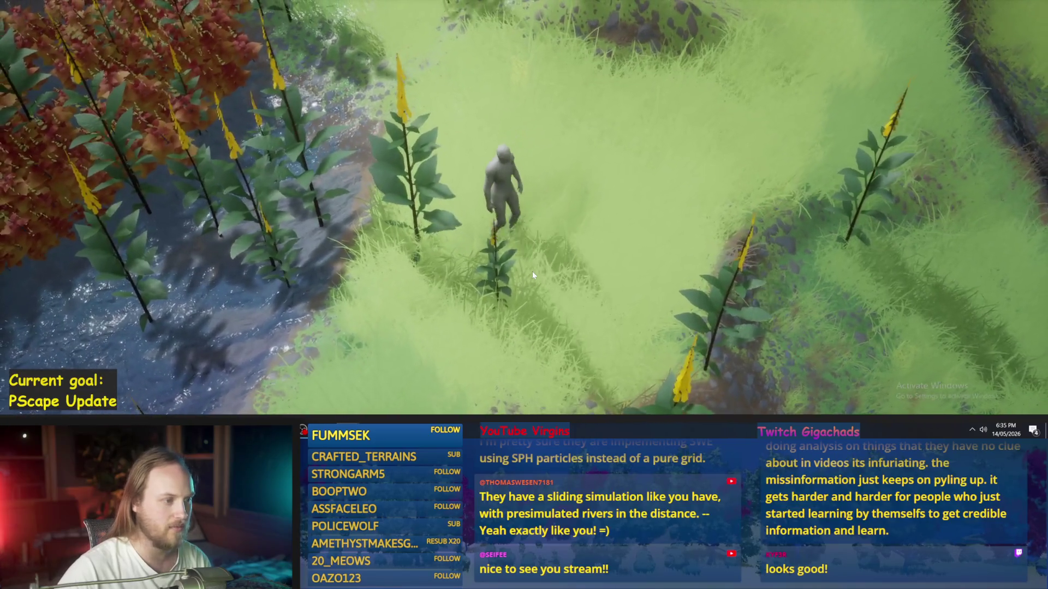
{"action": "key", "text": "a"}
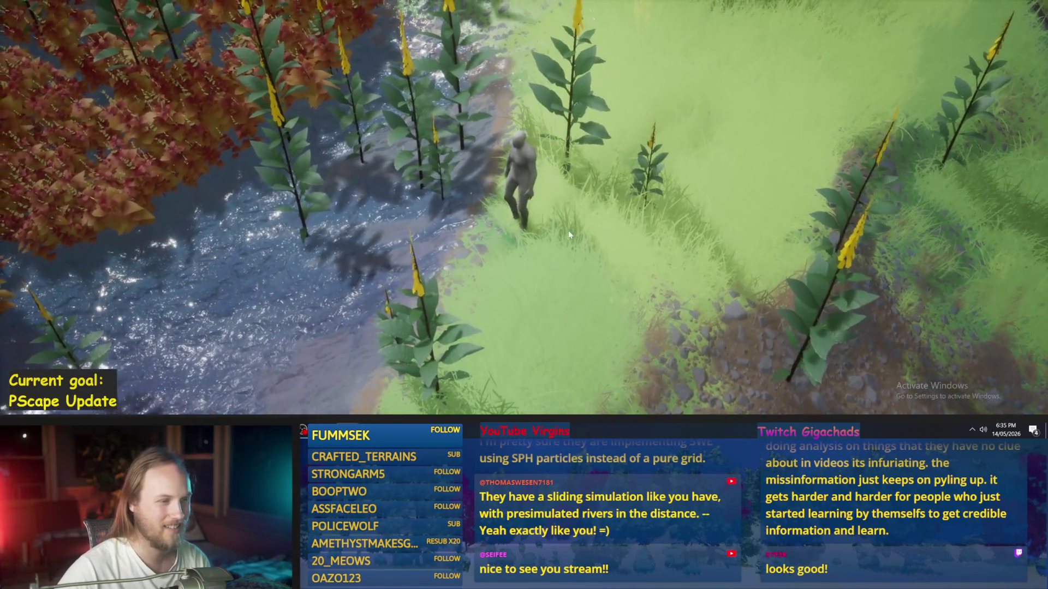
{"action": "key", "text": "w"}
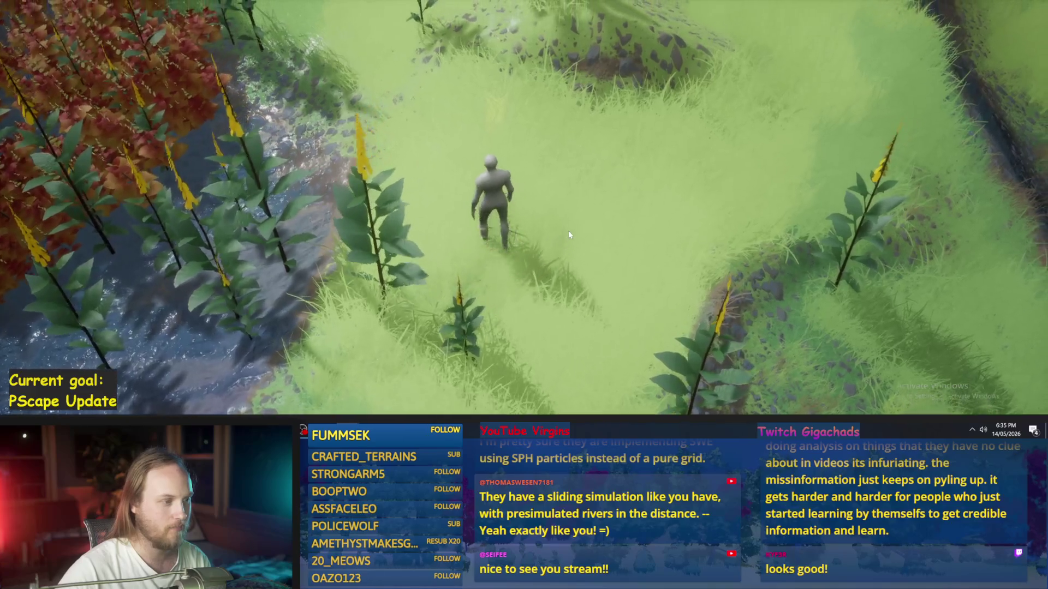
{"action": "key", "text": "a"}
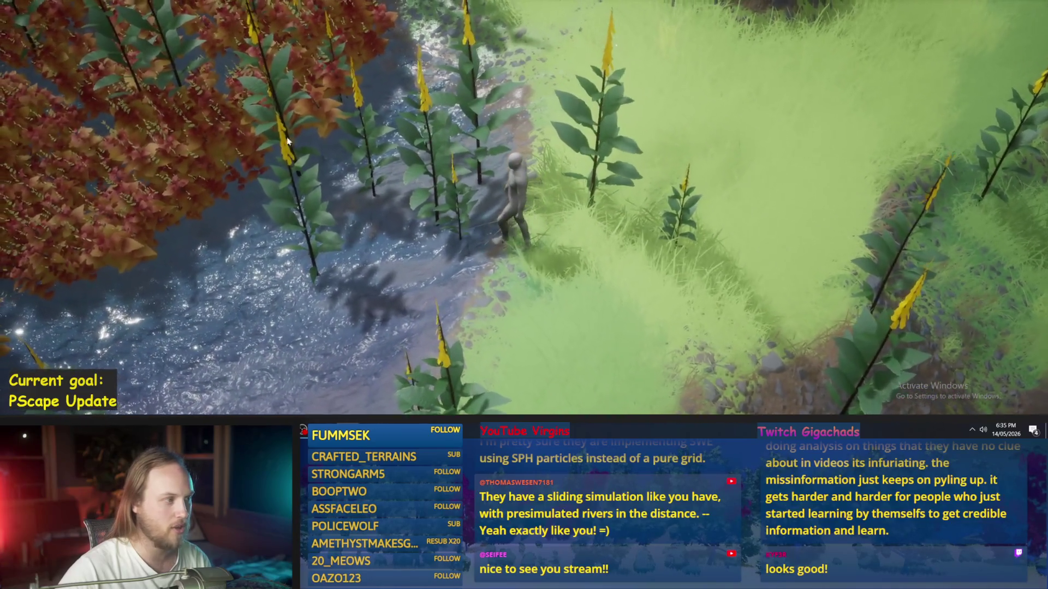
{"action": "key", "text": "a"}
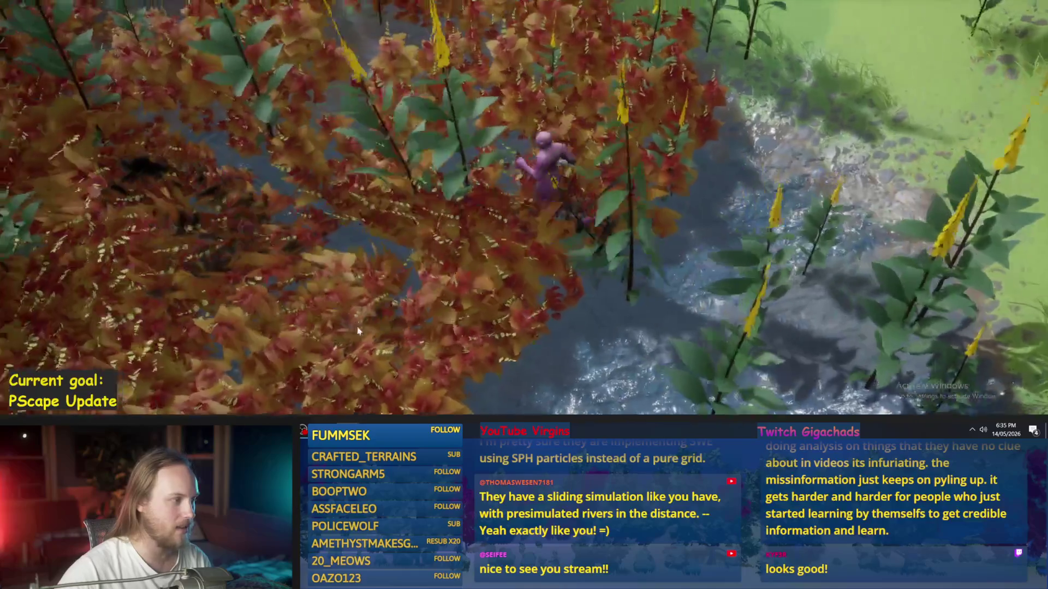
{"action": "key", "text": "a"}
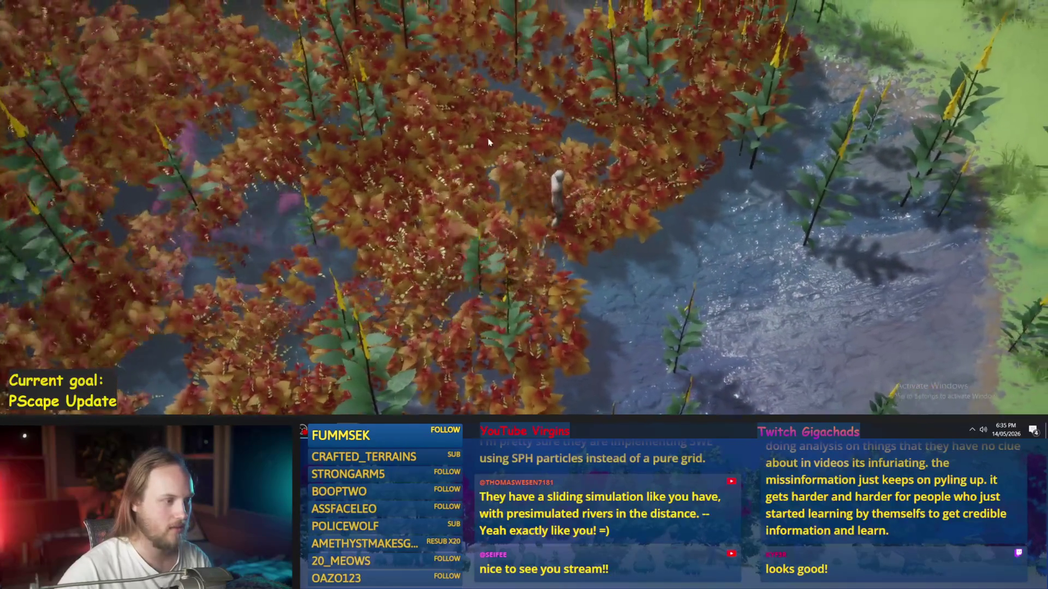
{"action": "key", "text": "d"}
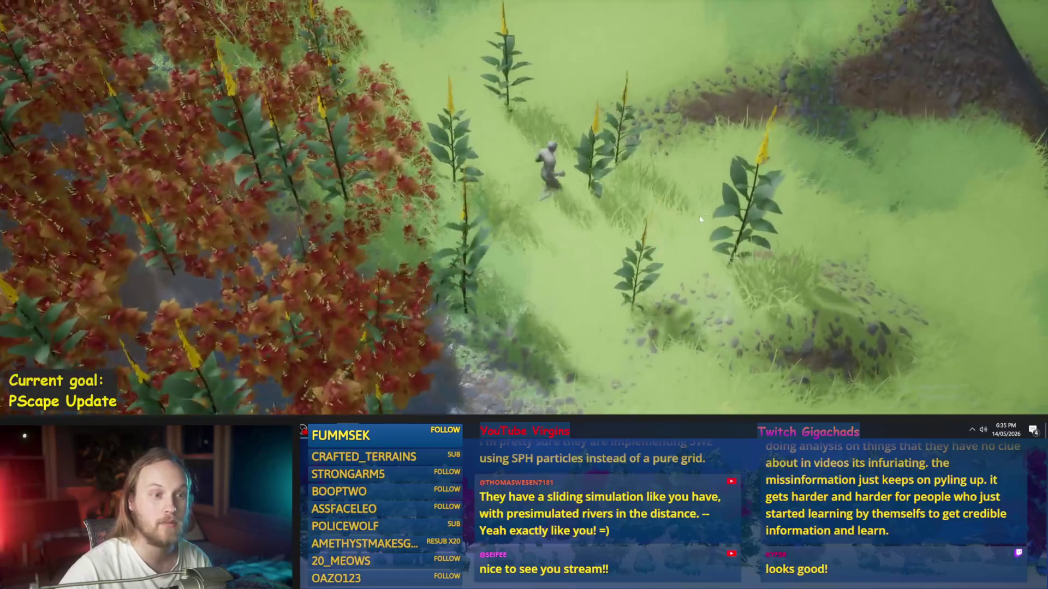
Step: Walk the character through the flowers and tall grass, across the dirt path toward rocky ground
{"action": "key", "text": "d"}
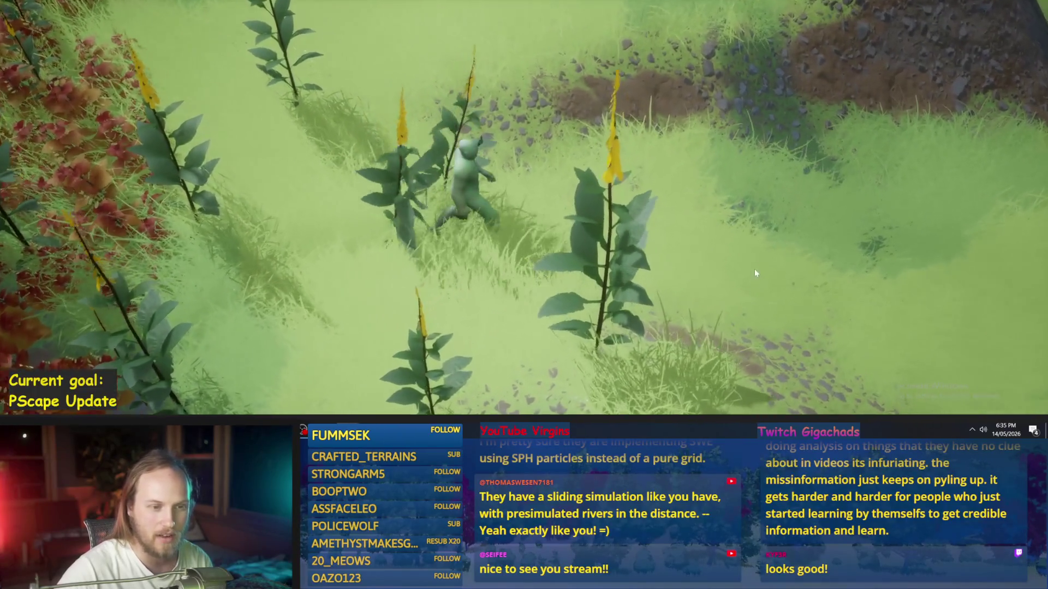
{"action": "key", "text": "w"}
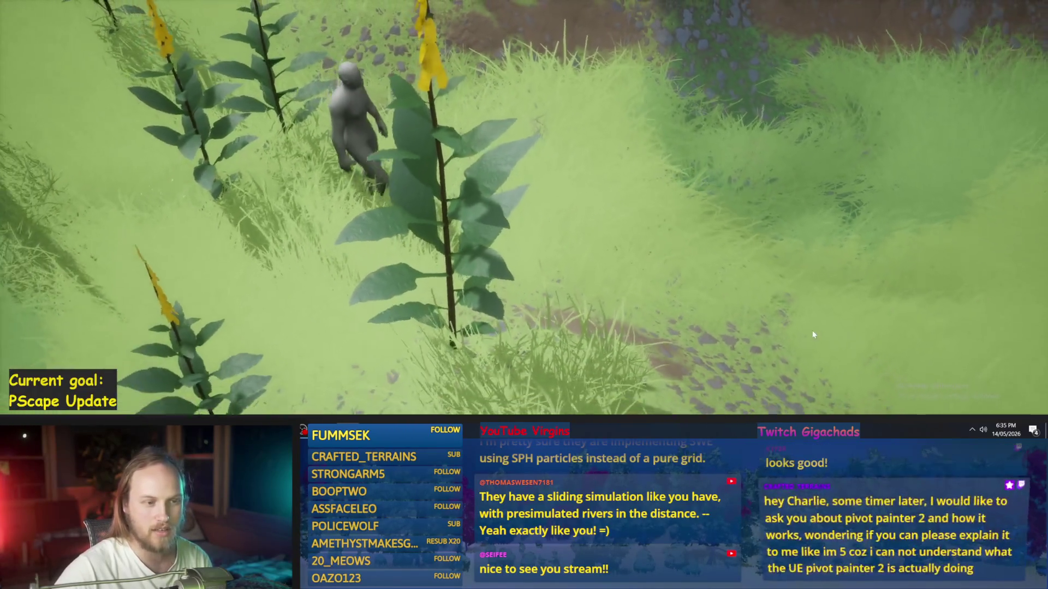
{"action": "key", "text": "s"}
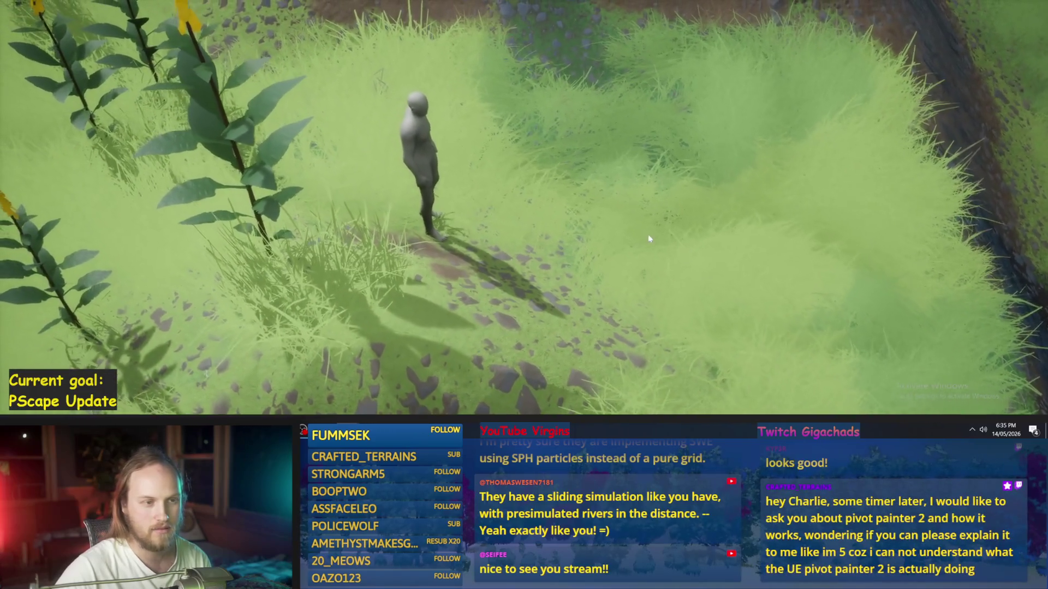
{"action": "key", "text": "s"}
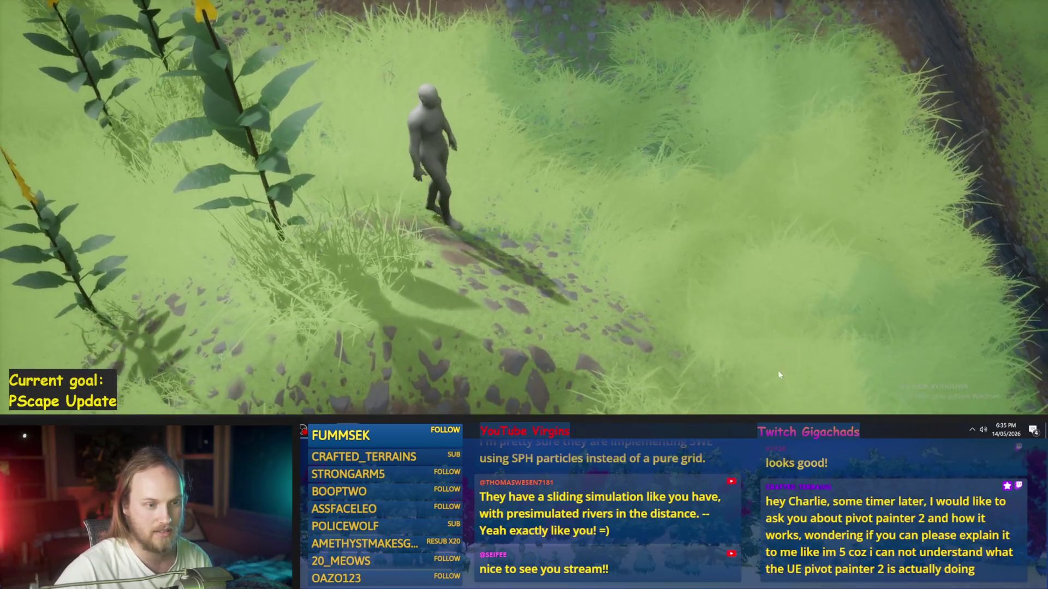
{"action": "key", "text": "d"}
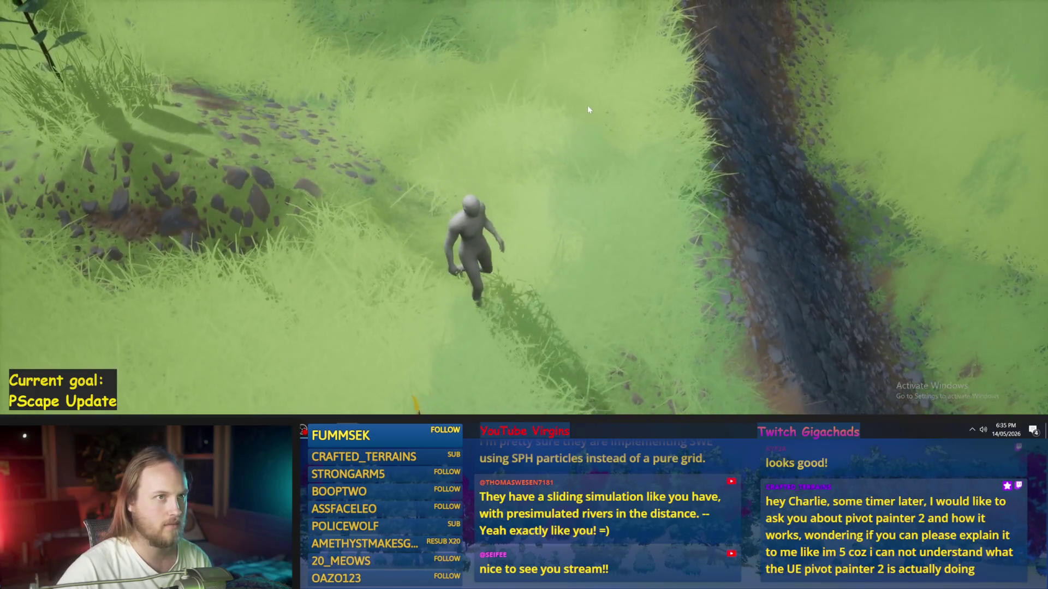
{"action": "key", "text": "w"}
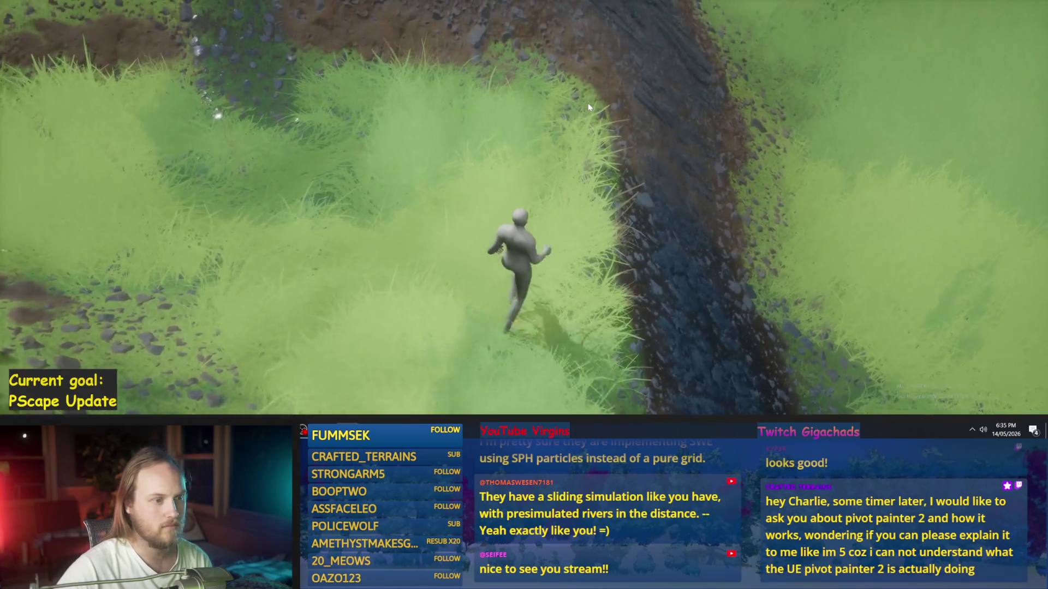
{"action": "key", "text": "w"}
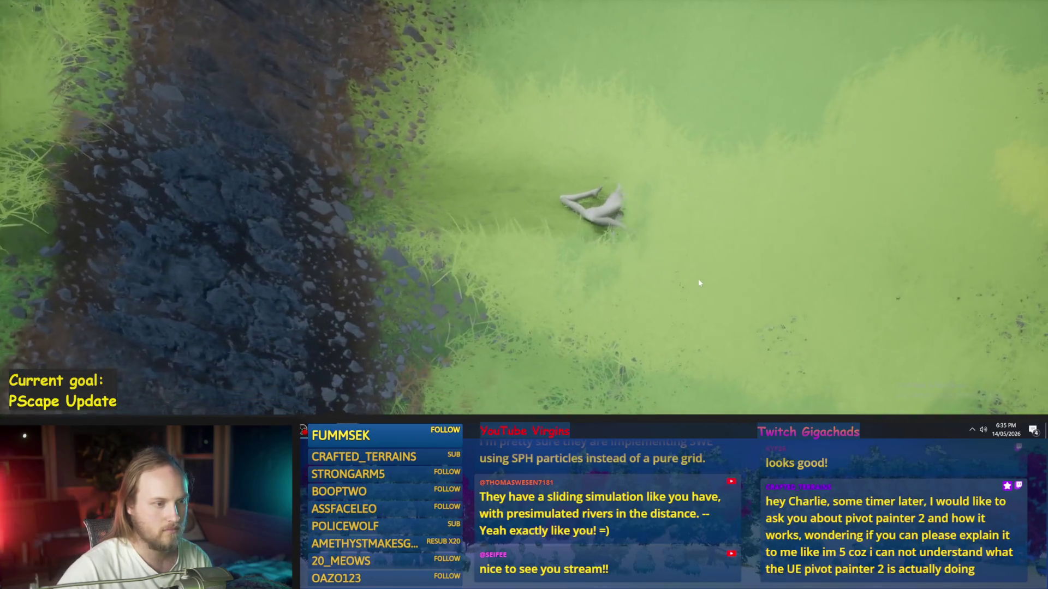
{"action": "key", "text": "w"}
{"action": "key", "text": "w"}
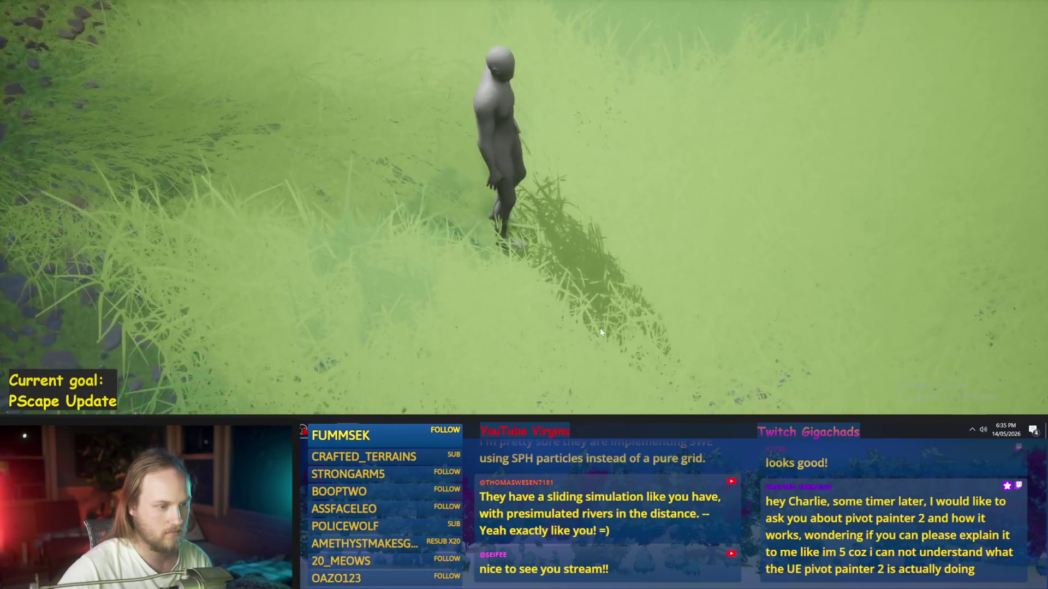
{"action": "key", "text": "w"}
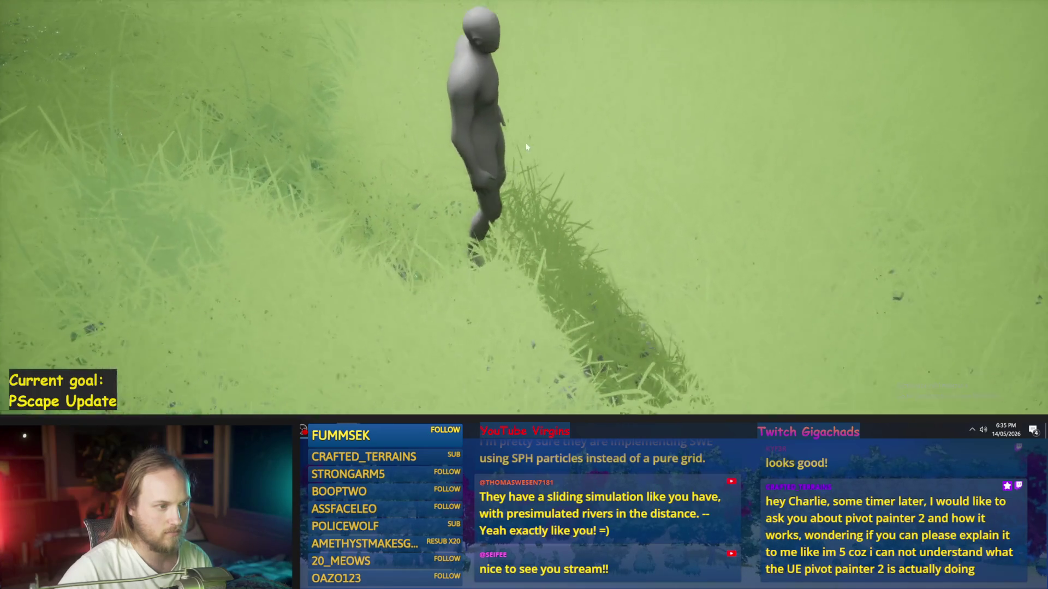
{"action": "key", "text": "w"}
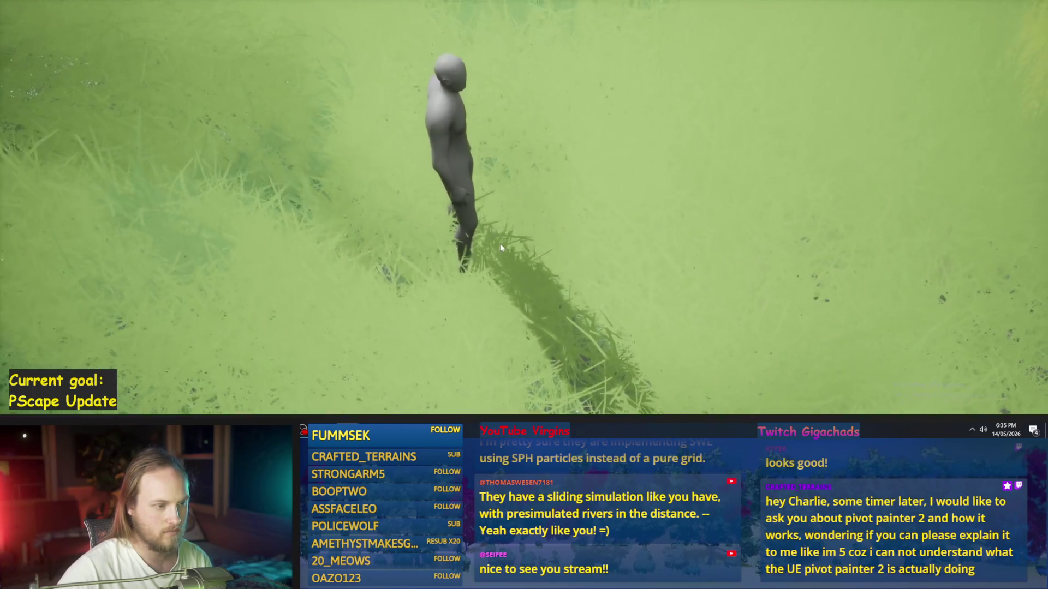
{"action": "key", "text": "w"}
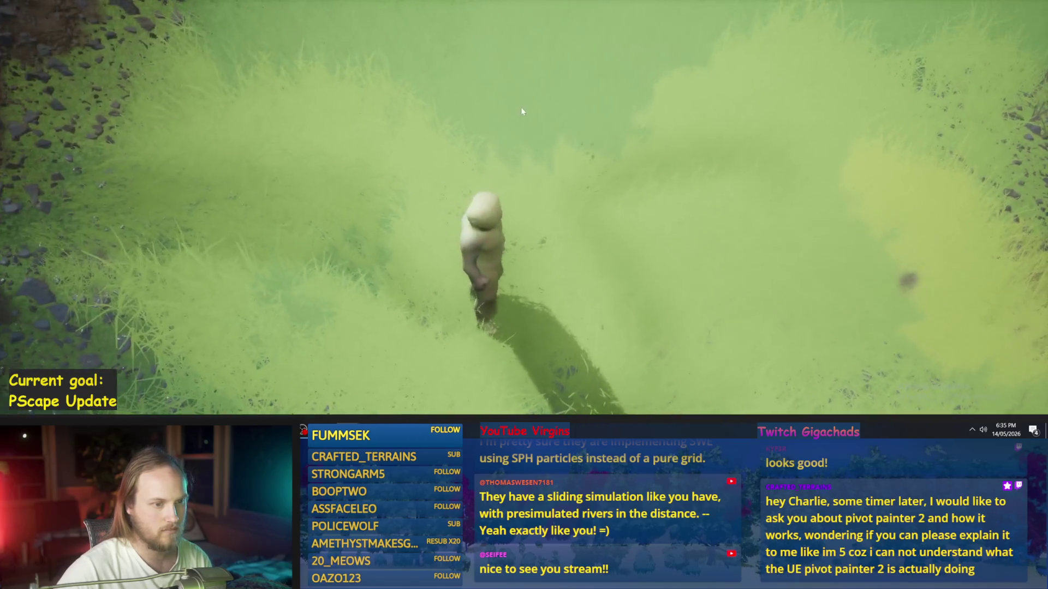
{"action": "key", "text": "w"}
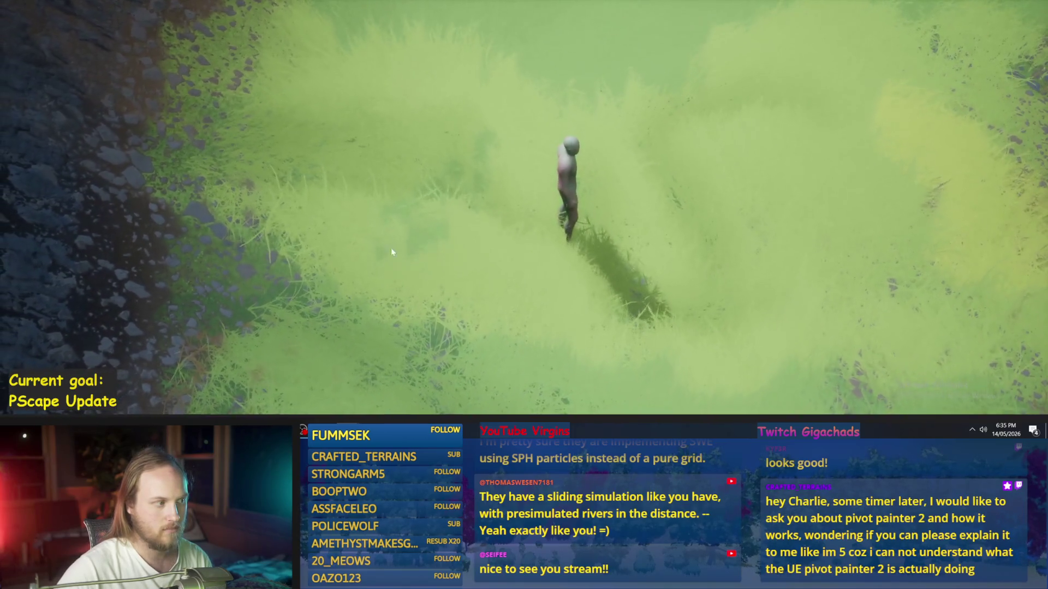
Step: Run the character toward the cliff, up and along the ridge, and across the grass
{"action": "key", "text": "w"}
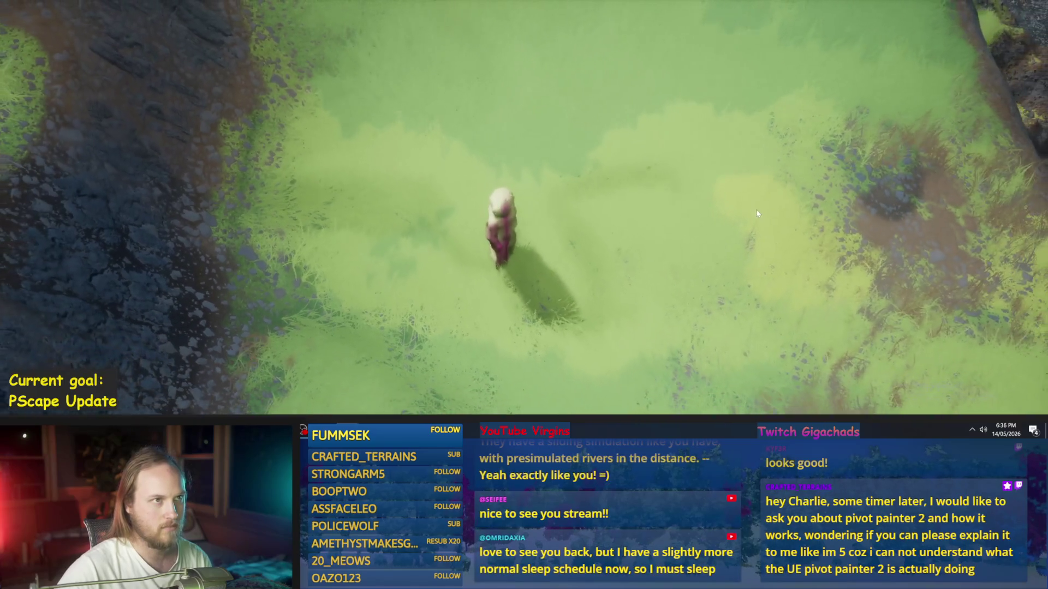
{"action": "key", "text": "w"}
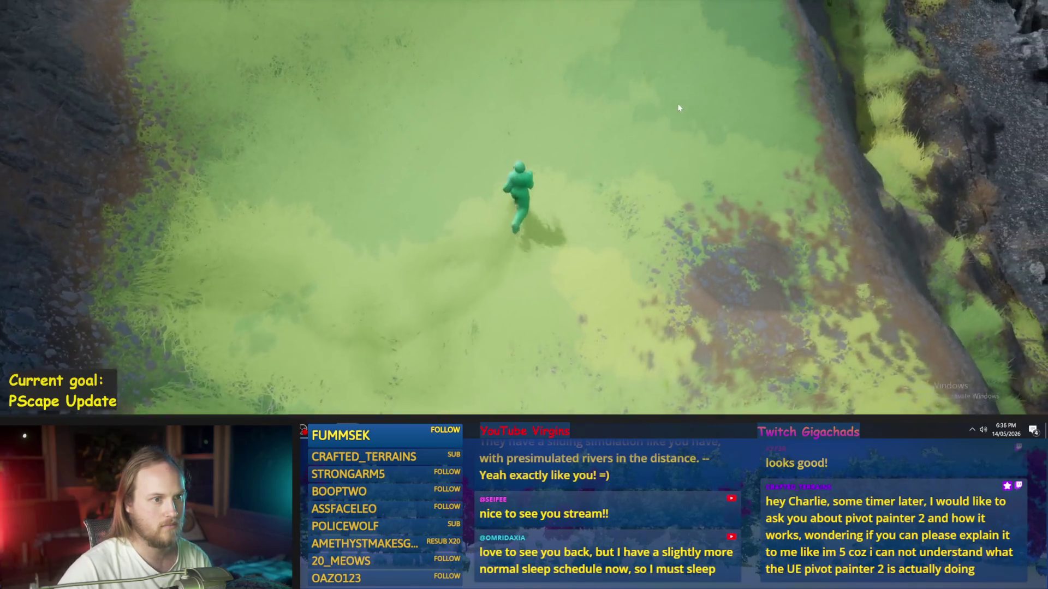
{"action": "key", "text": "w"}
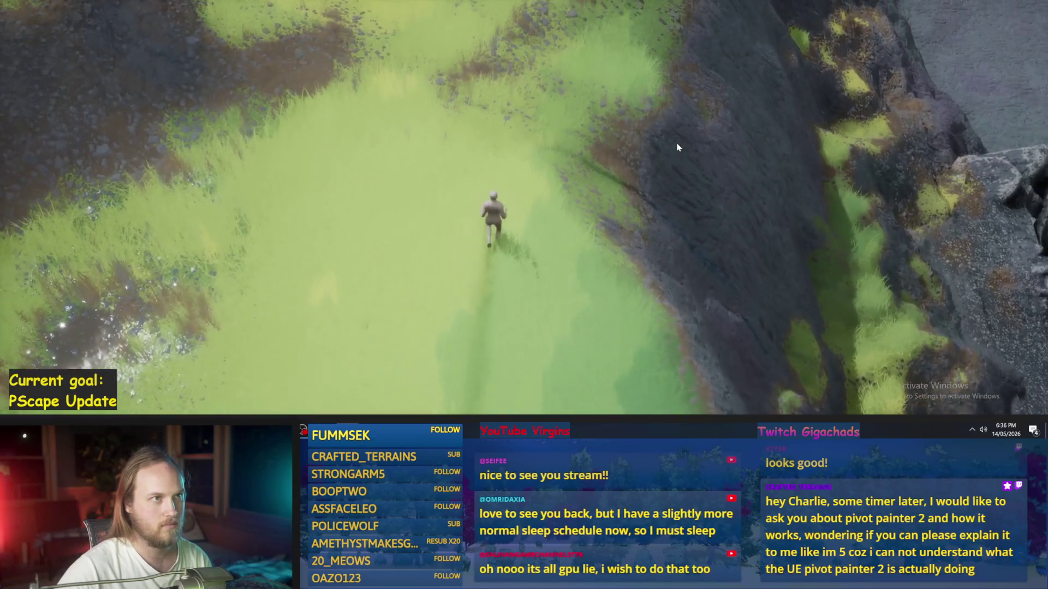
{"action": "key", "text": "w"}
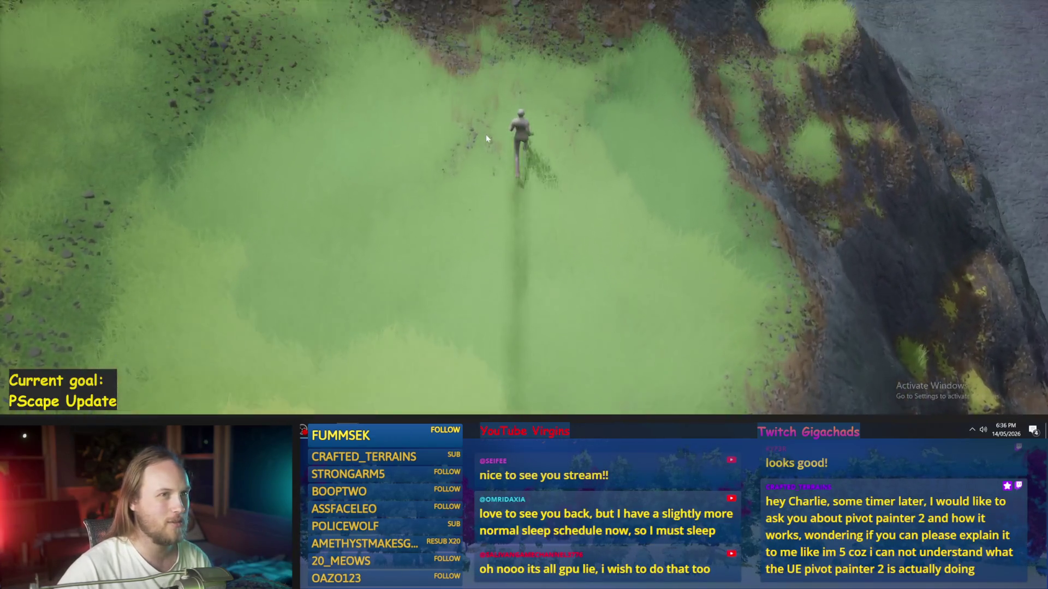
{"action": "key", "text": "w"}
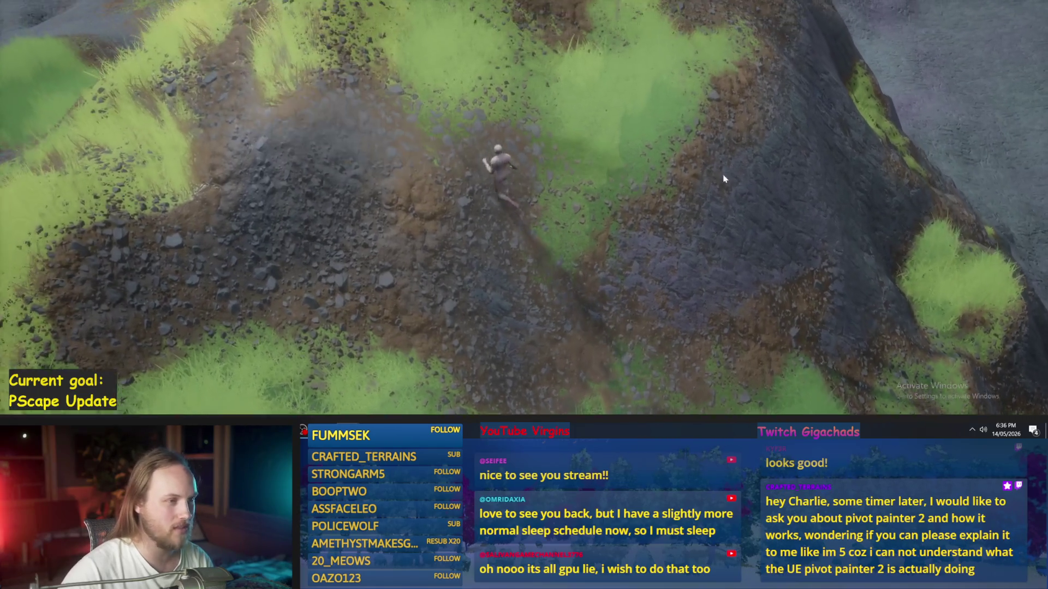
{"action": "key", "text": "w"}
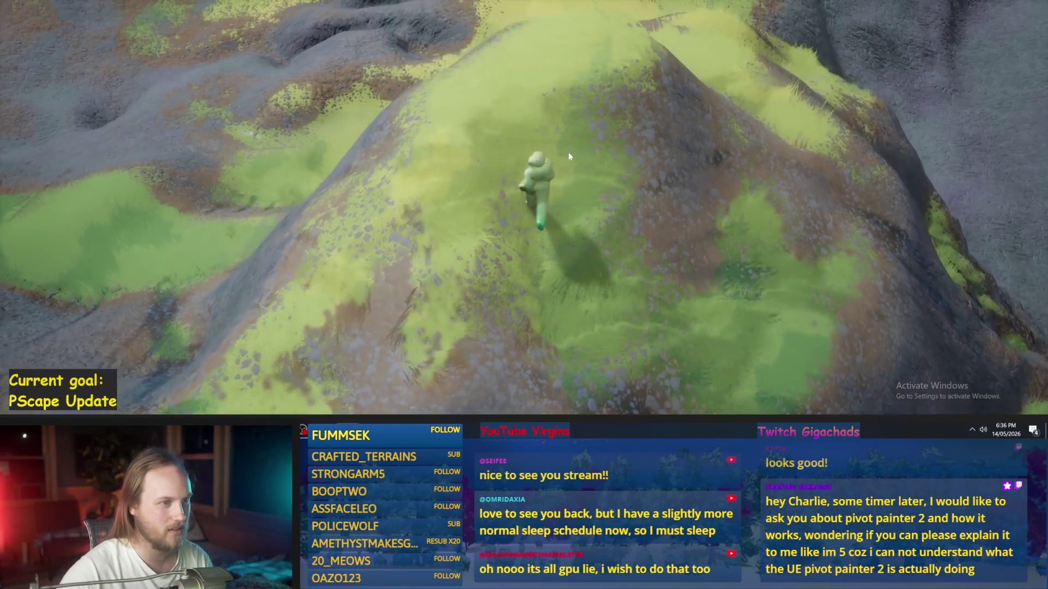
{"action": "key", "text": "w"}
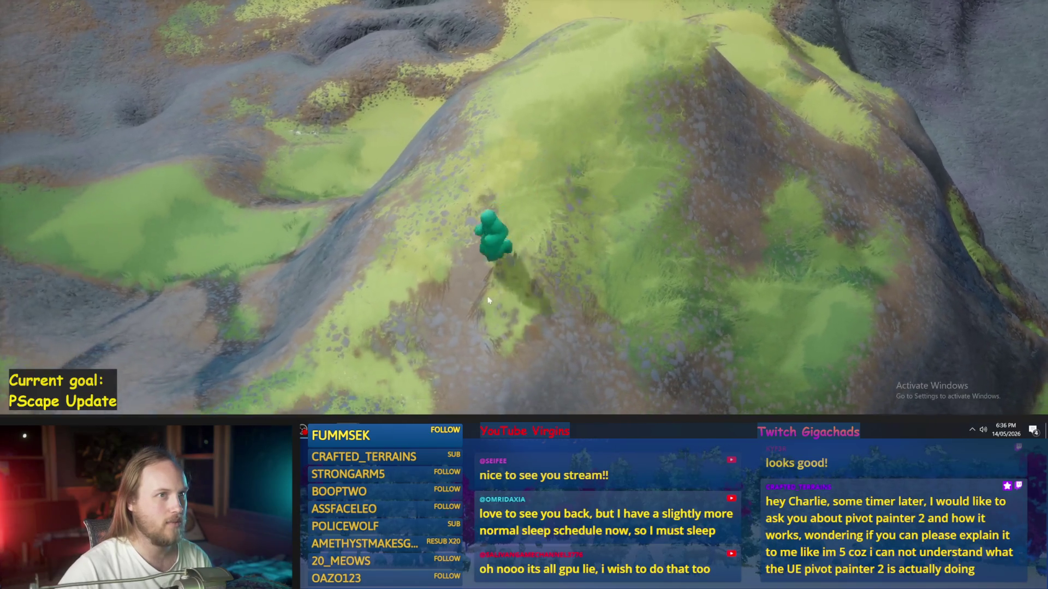
{"action": "key", "text": "w"}
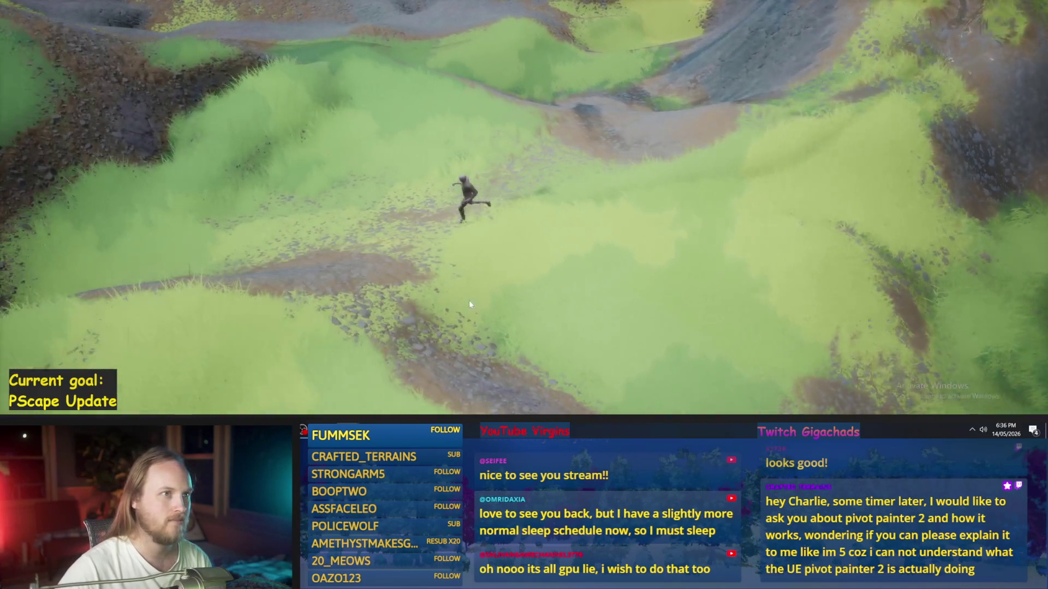
{"action": "key", "text": "w"}
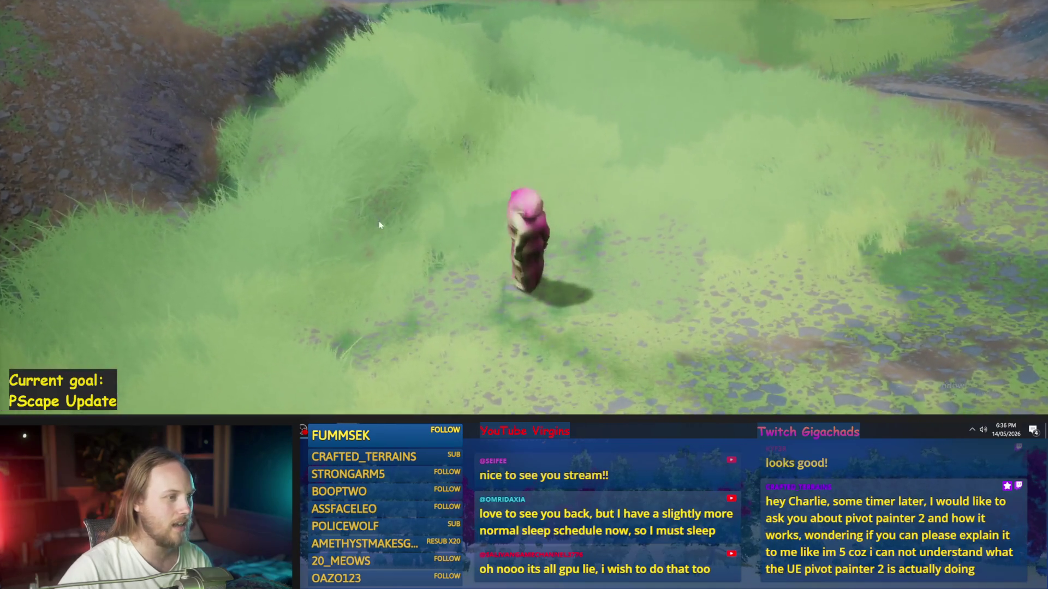
{"action": "key", "text": "w"}
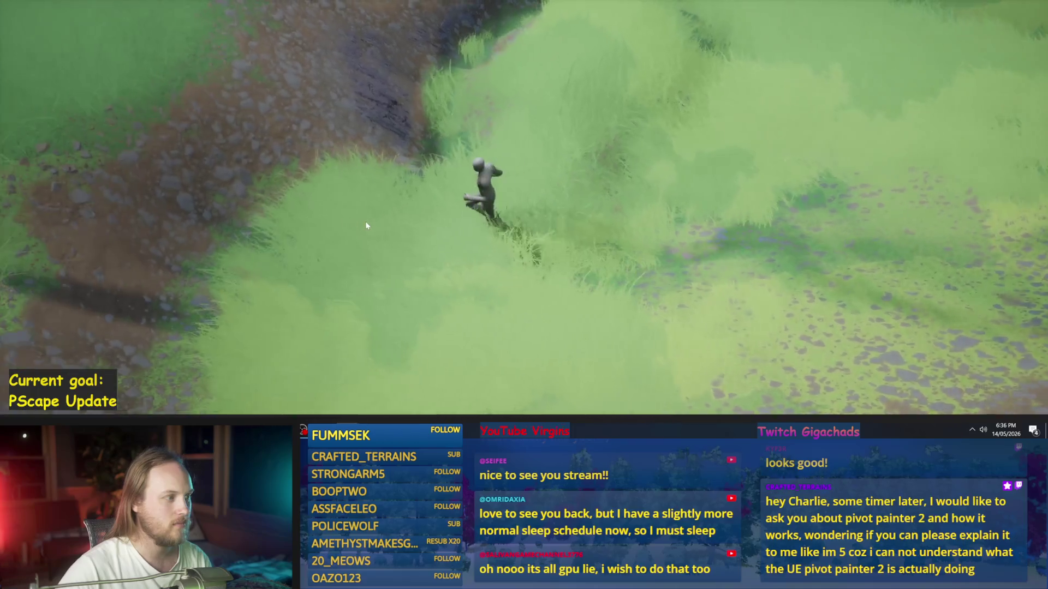
{"action": "key", "text": "w"}
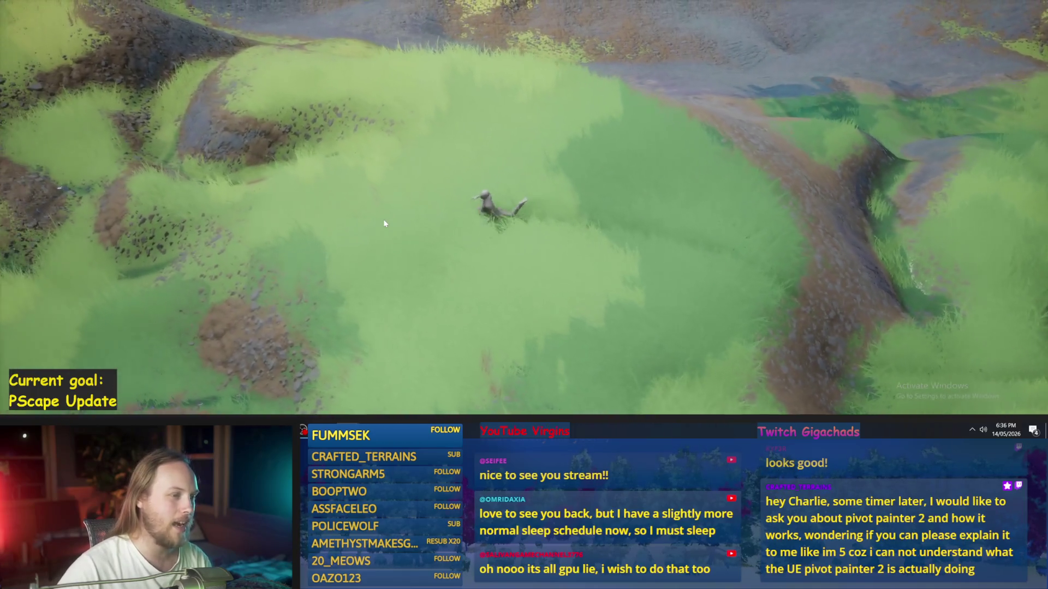
{"action": "key", "text": "w"}
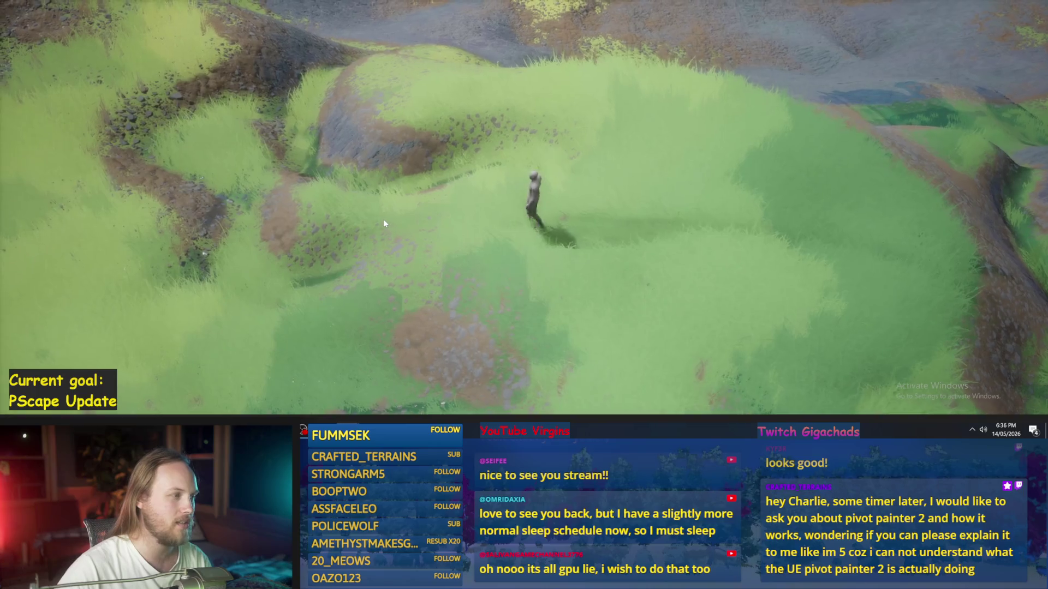
{"action": "key", "text": "w"}
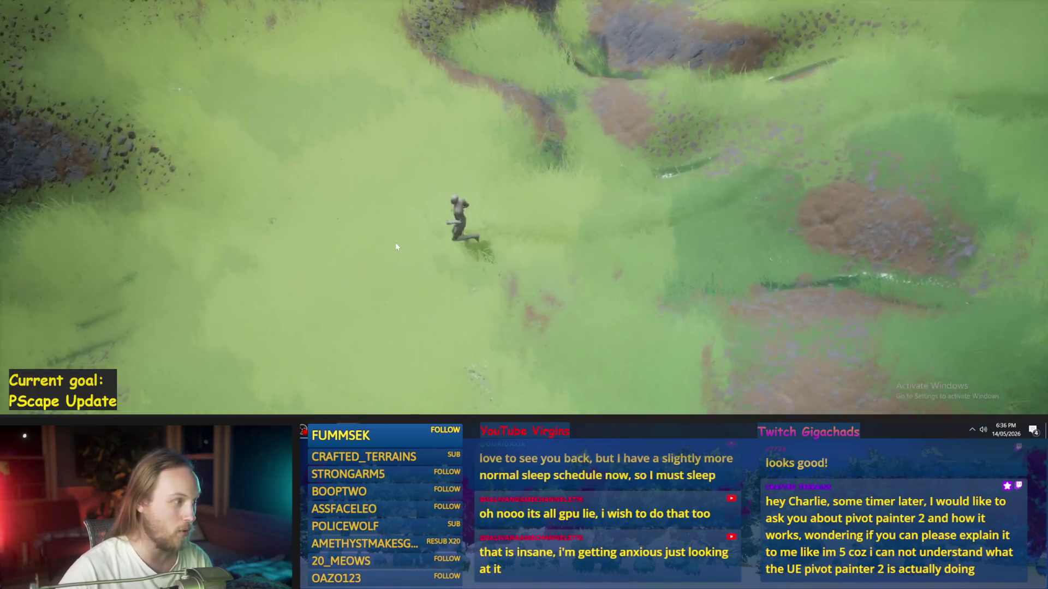
{"action": "key", "text": "w"}
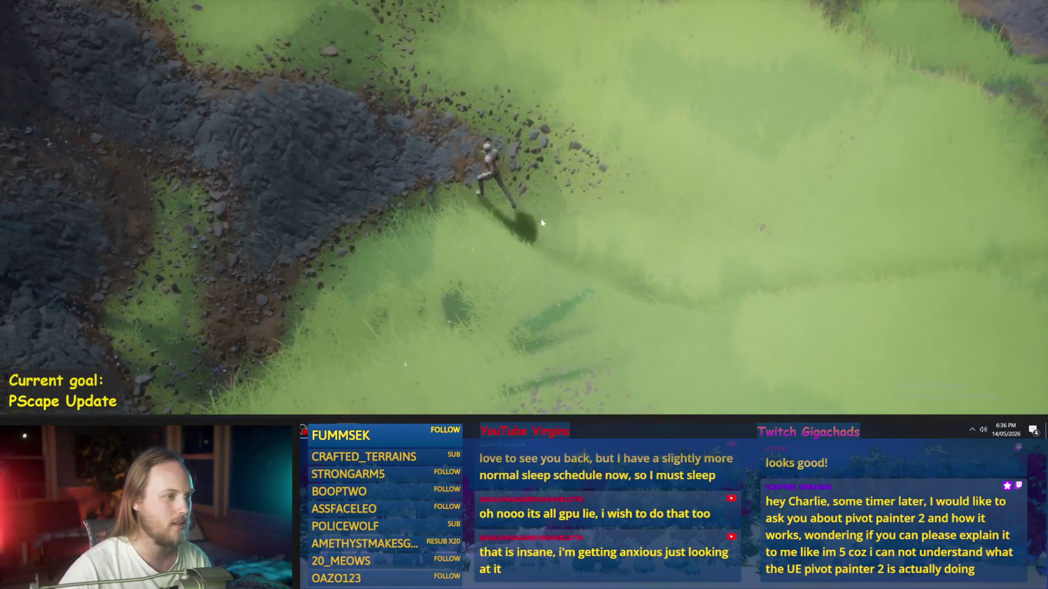
Step: Climb the grassy slope onto the rock outcrop, cross the grass, then leave fullscreen
{"action": "key", "text": "w"}
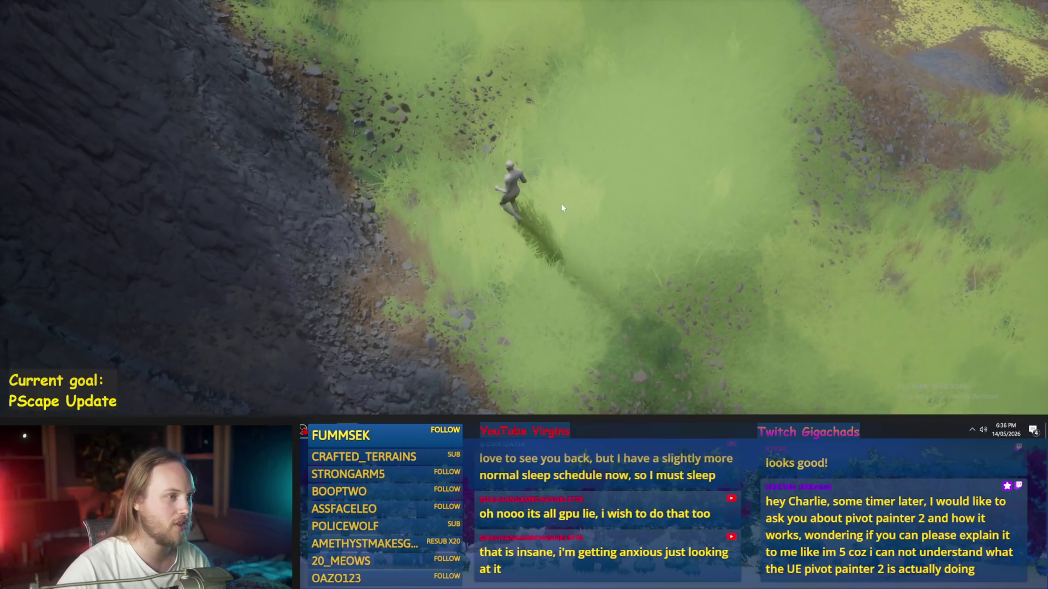
{"action": "key", "text": "w"}
{"action": "key", "text": "w"}
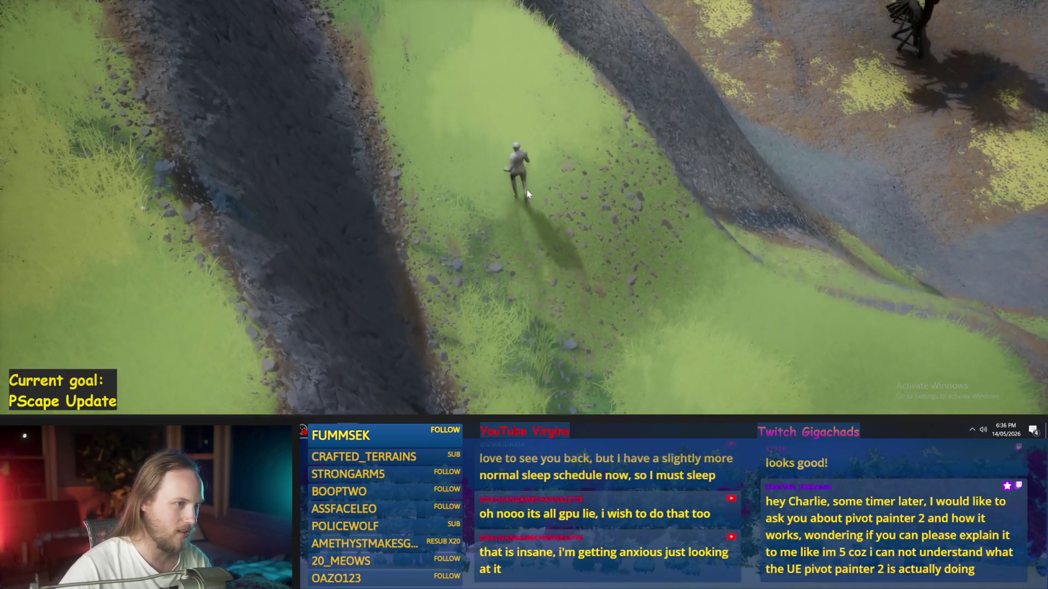
{"action": "key", "text": "w"}
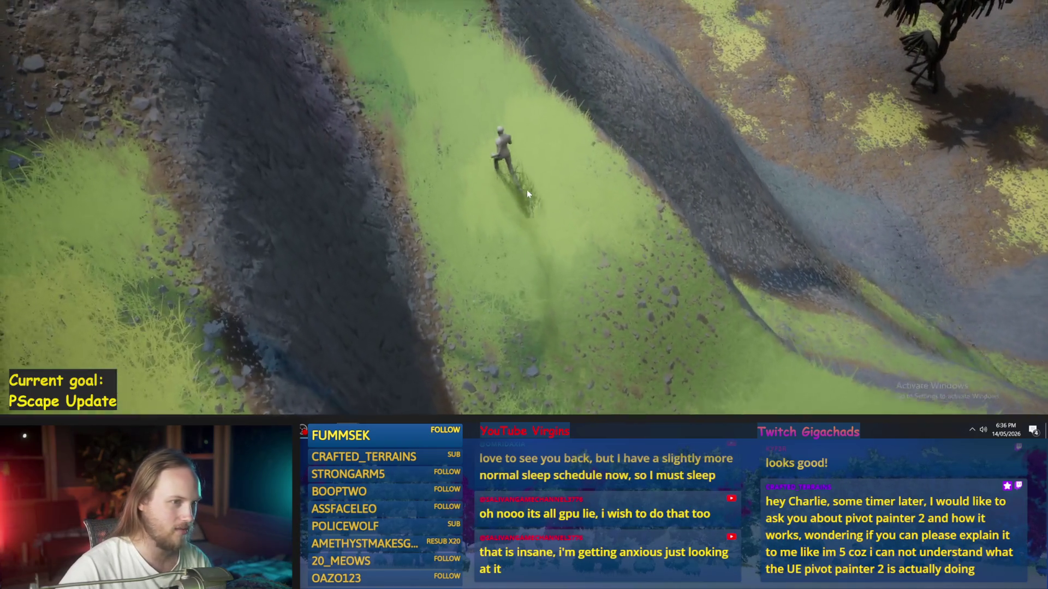
{"action": "key", "text": "w"}
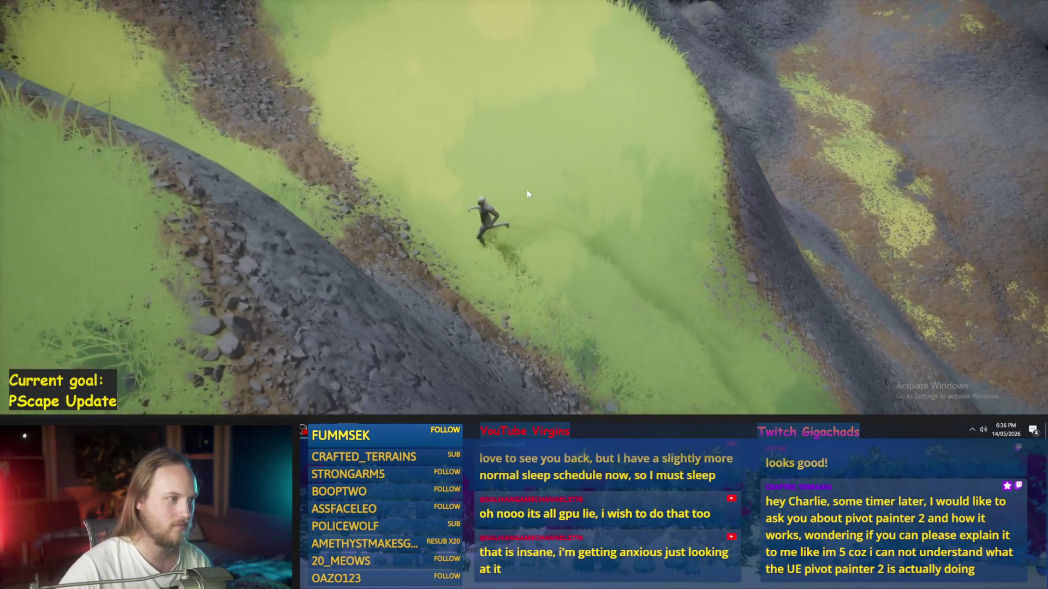
{"action": "key", "text": "w"}
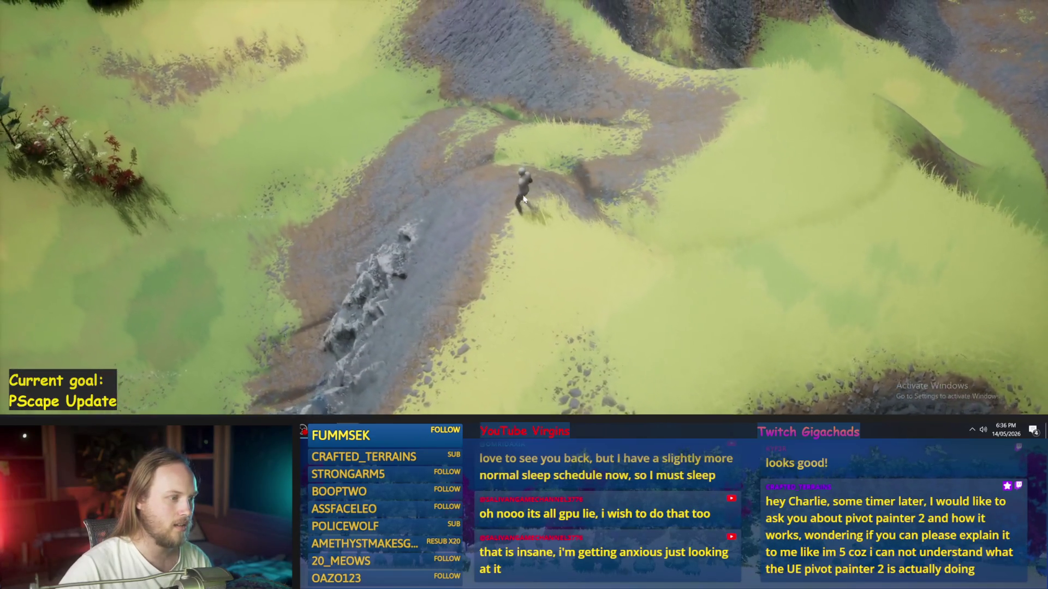
{"action": "key", "text": "w"}
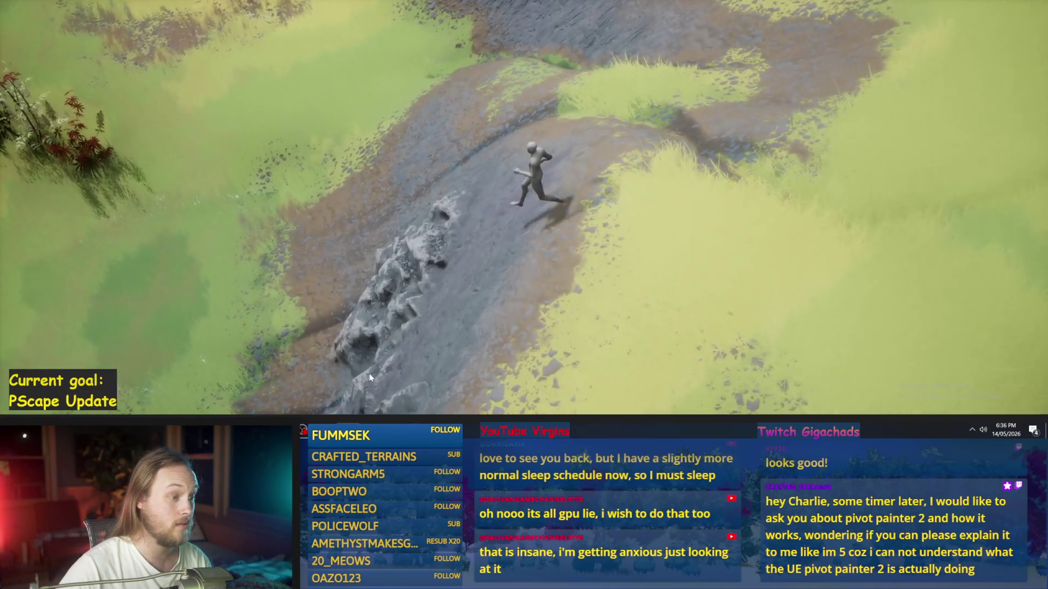
{"action": "key", "text": "w"}
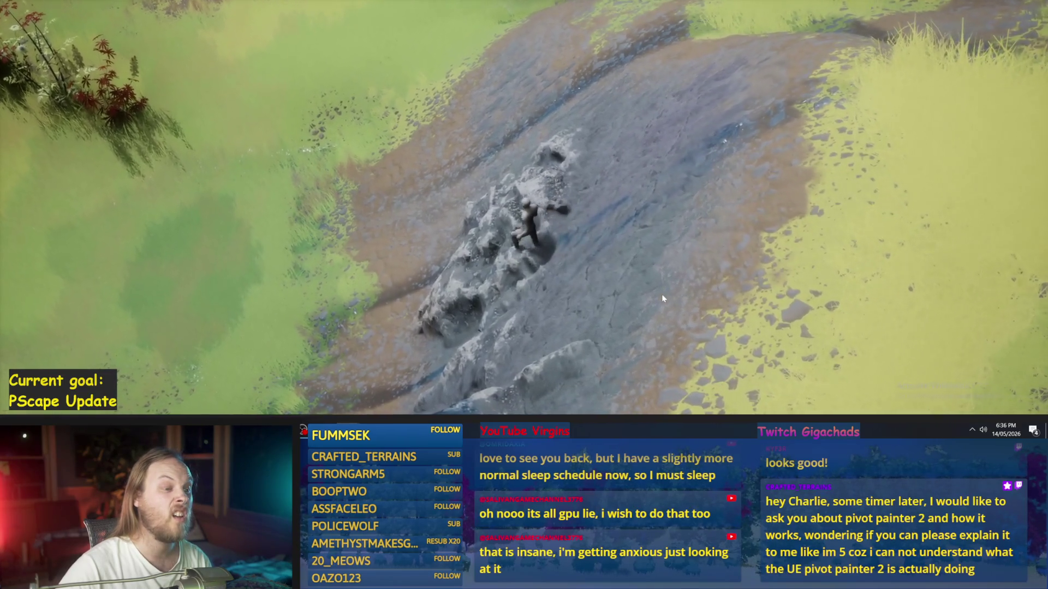
{"action": "key", "text": "w"}
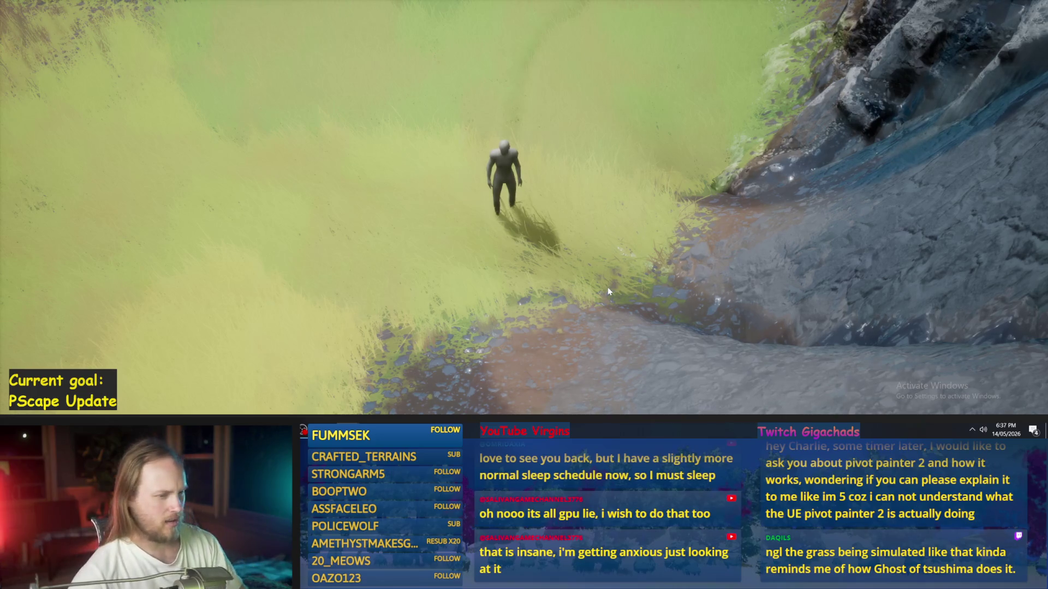
{"action": "key", "text": "d"}
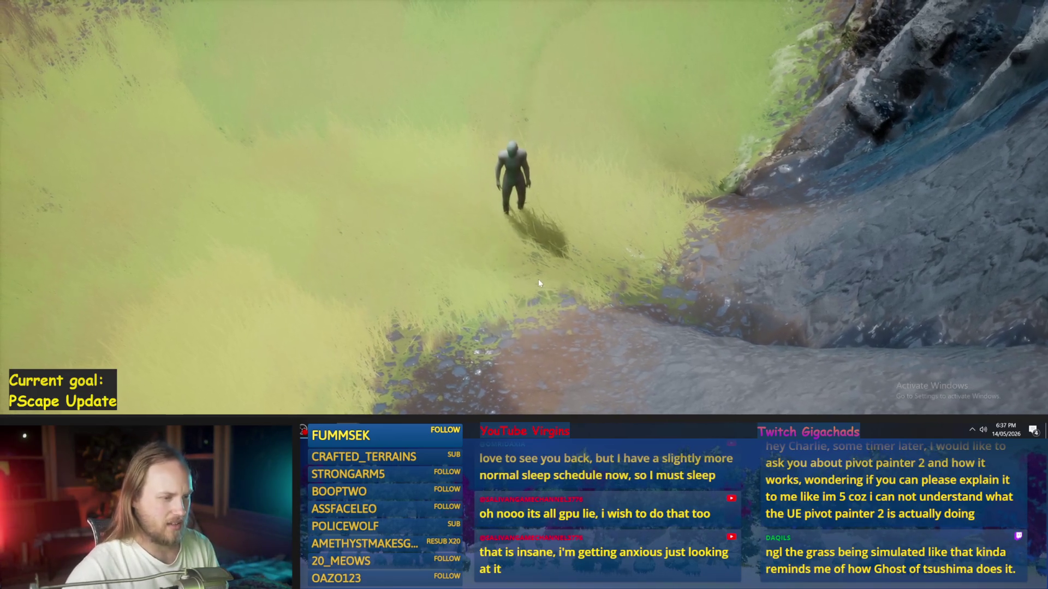
{"action": "key", "text": "a"}
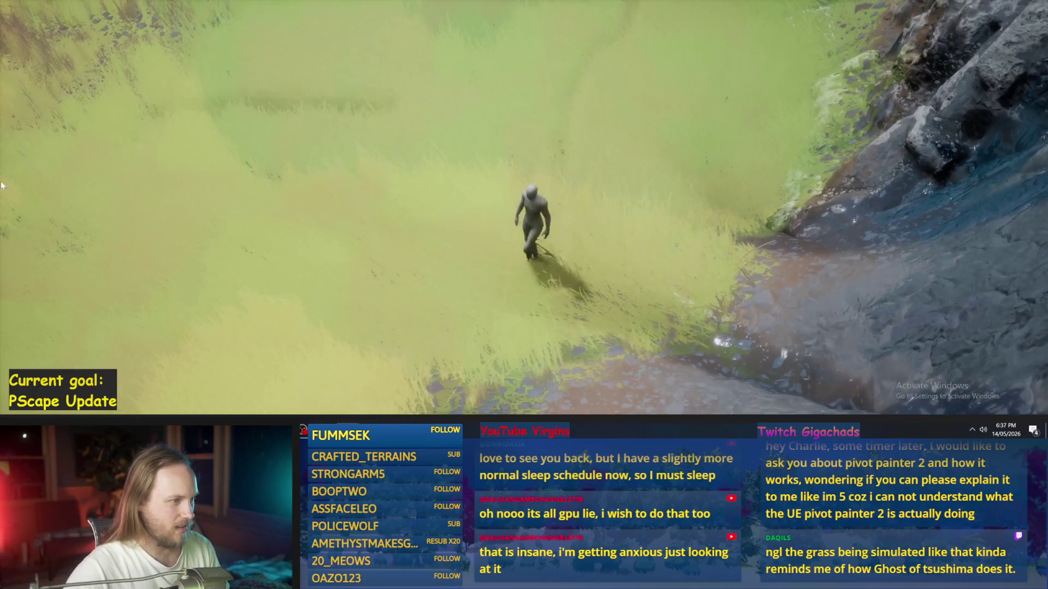
{"action": "key", "text": "w"}
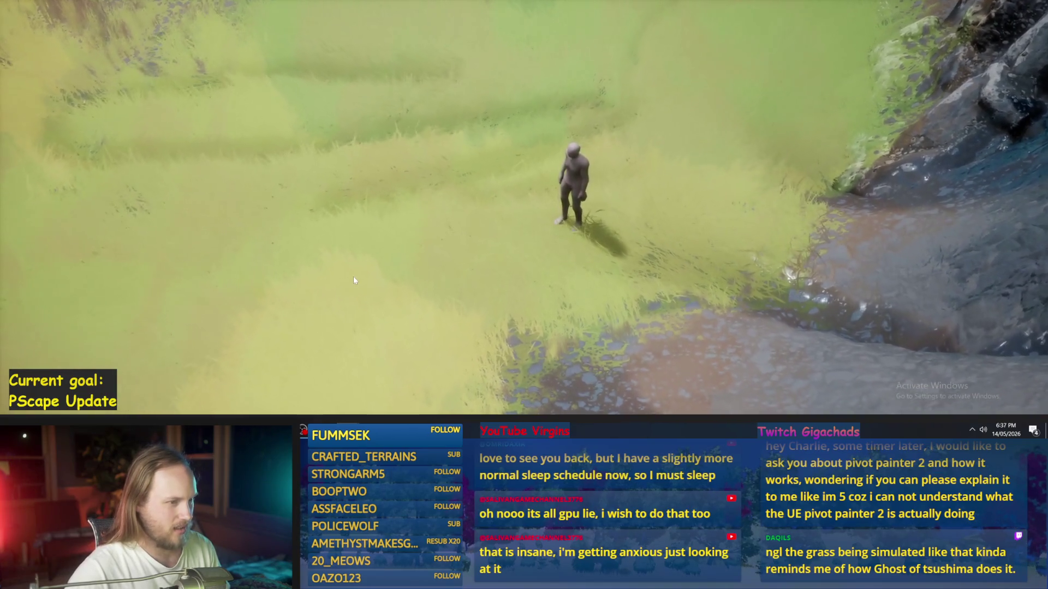
{"action": "key", "text": "F11"}
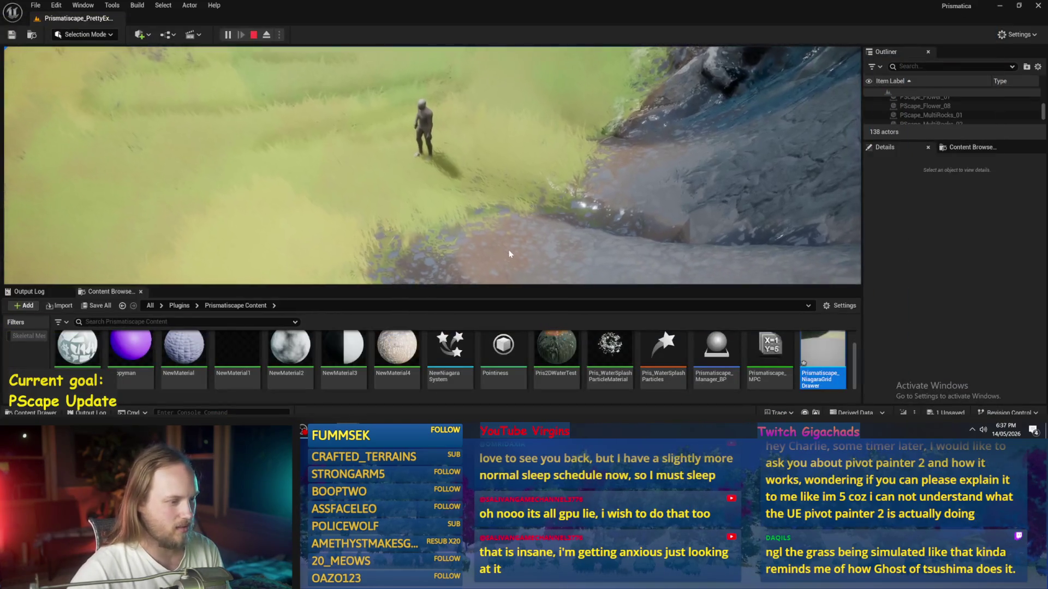
Step: Open the plugin's RenderTargets folder and its first render target
{"action": "scroll", "coordinate": [569, 364], "scroll_direction": "up", "scroll_amount": 2}
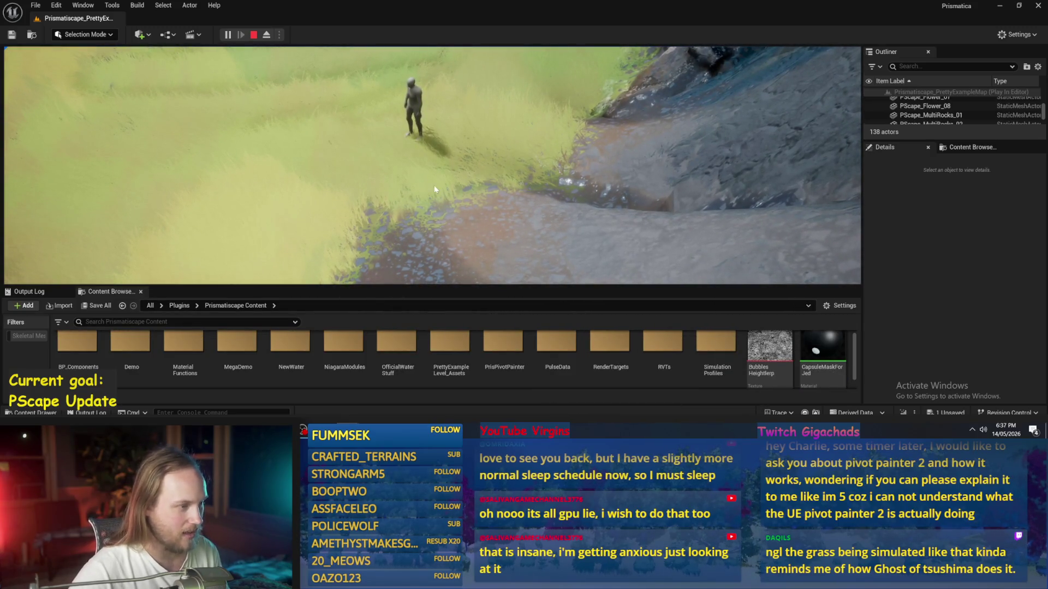
{"action": "key", "text": "s"}
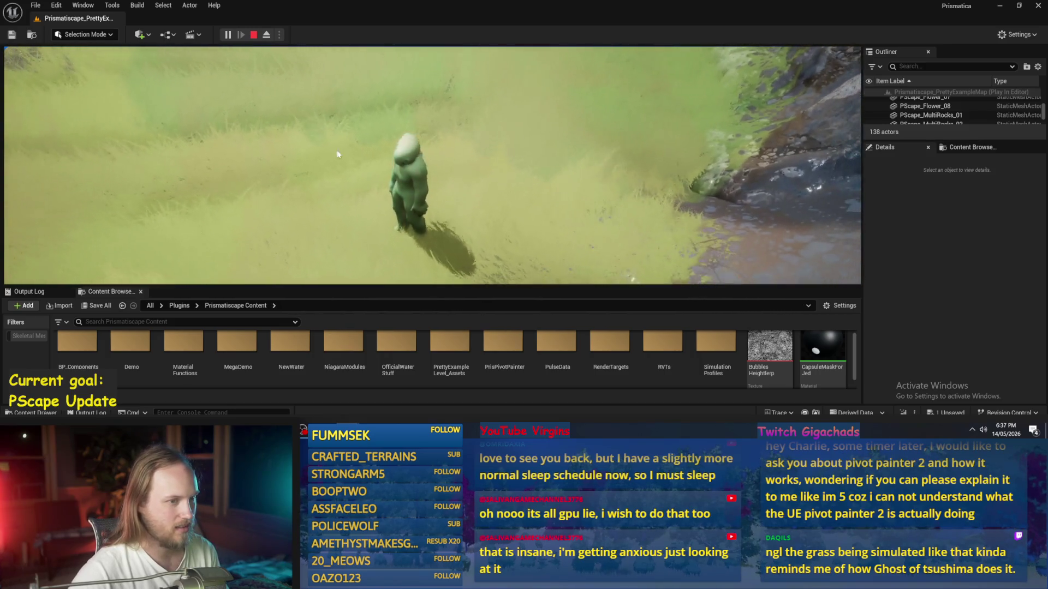
{"action": "double_click", "coordinate": [610, 343]}
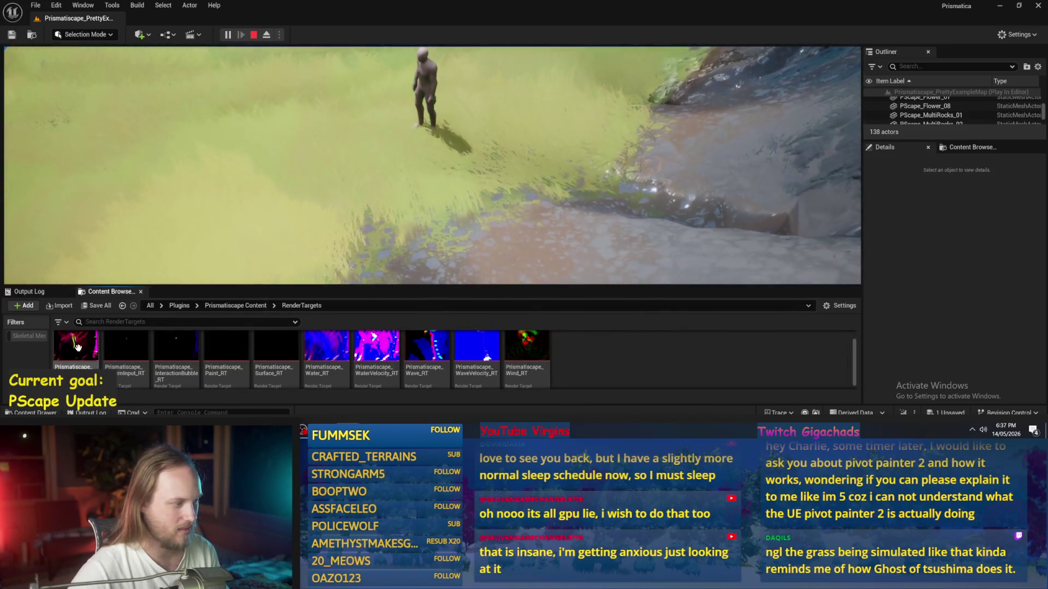
{"action": "double_click", "coordinate": [78, 348]}
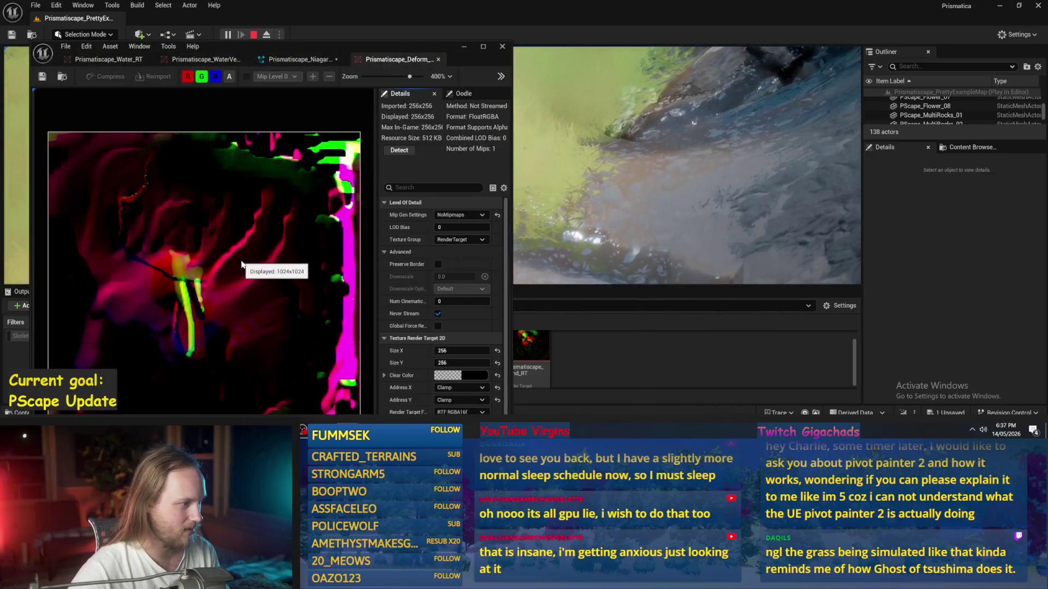
Step: Move the texture viewer to the right side and open Prismatiscape_Wind_RT in it
{"action": "left_click_drag", "start_coordinate": [314, 45], "coordinate": [785, 57]}
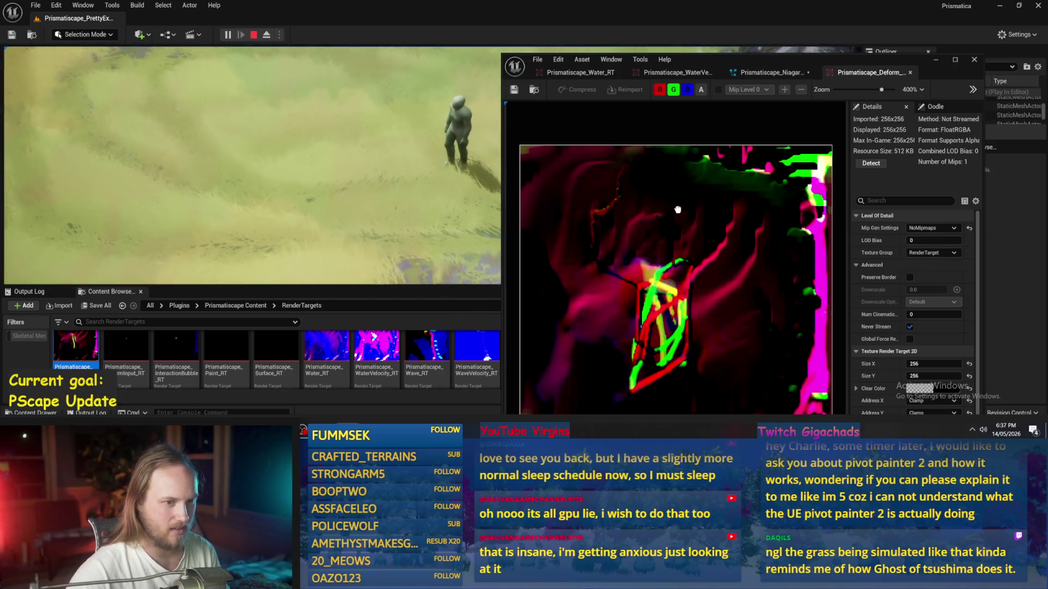
{"action": "scroll", "coordinate": [692, 267], "scroll_direction": "down", "scroll_amount": 1}
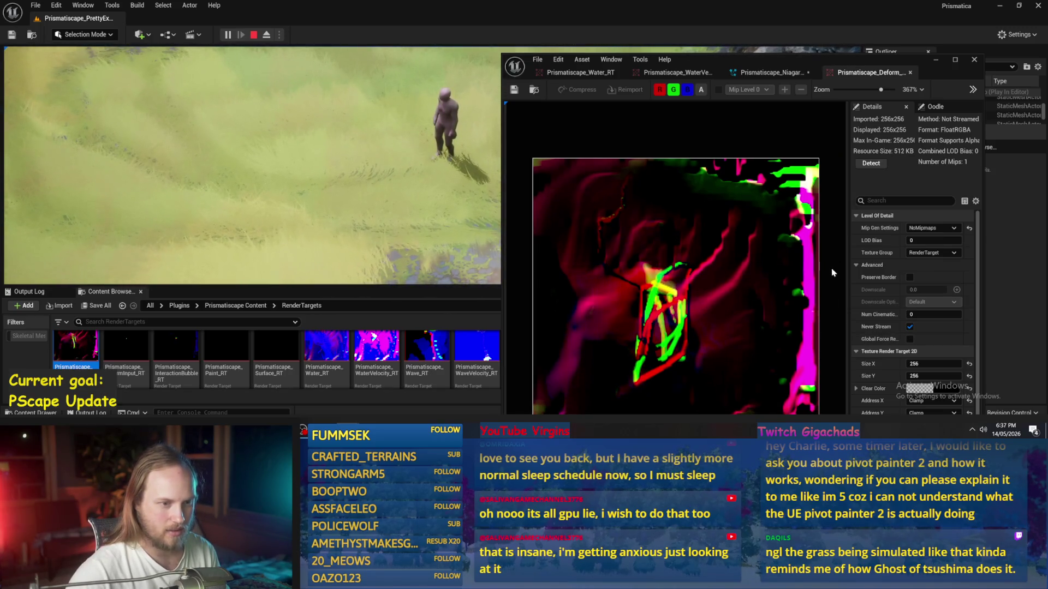
{"action": "left_click_drag", "start_coordinate": [764, 60], "coordinate": [772, 25]}
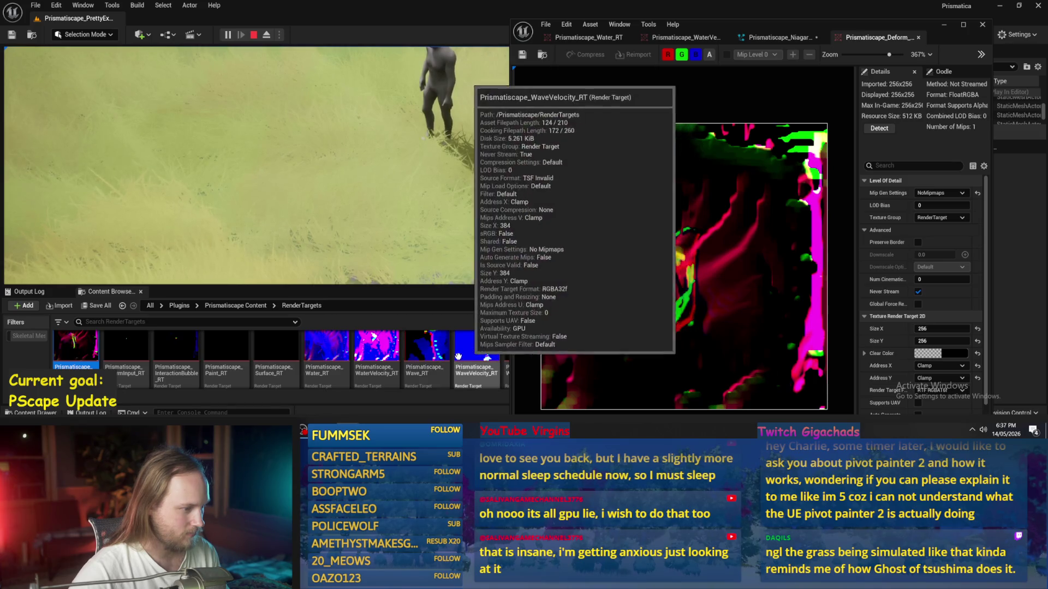
{"action": "double_click", "coordinate": [507, 352]}
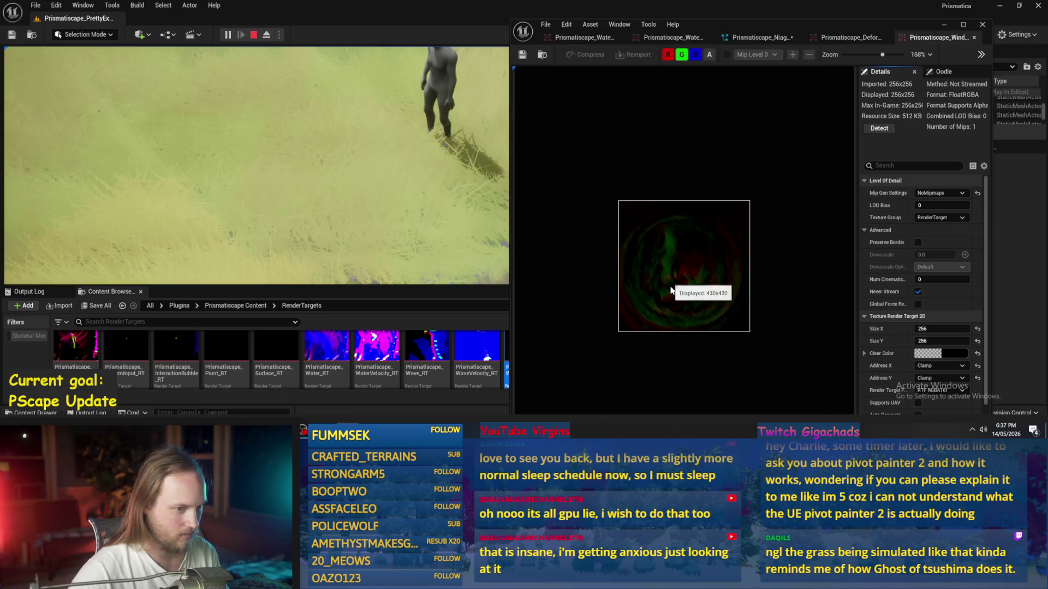
Step: Narrow the Prismatiscape_Wind_RT viewer to widen the level view, watch the wind trail, then stop playing
{"action": "scroll", "coordinate": [671, 291], "scroll_direction": "up", "scroll_amount": 4}
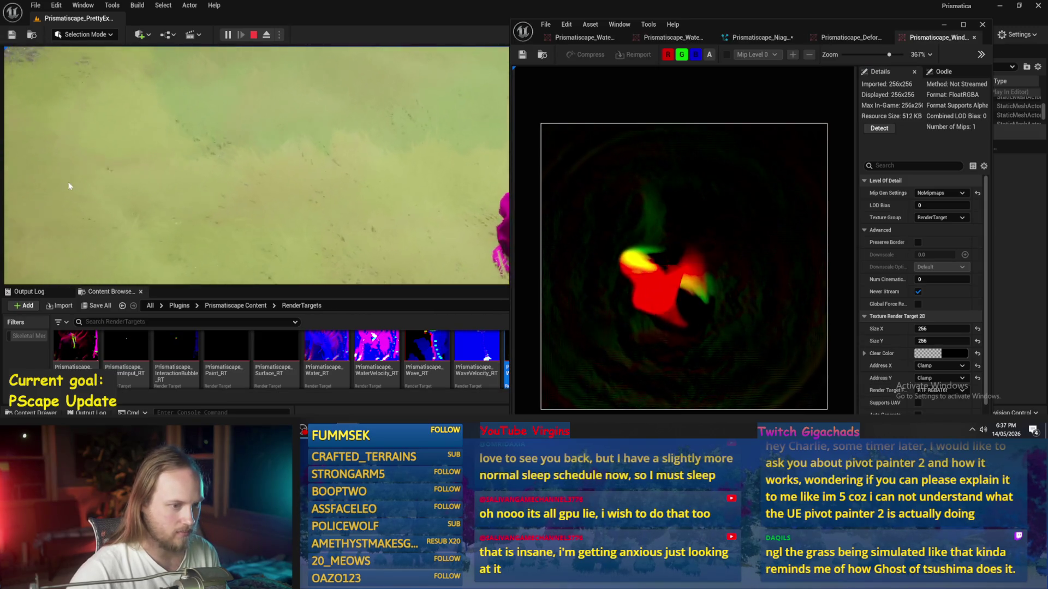
{"action": "scroll", "coordinate": [644, 257], "scroll_direction": "down", "scroll_amount": 2}
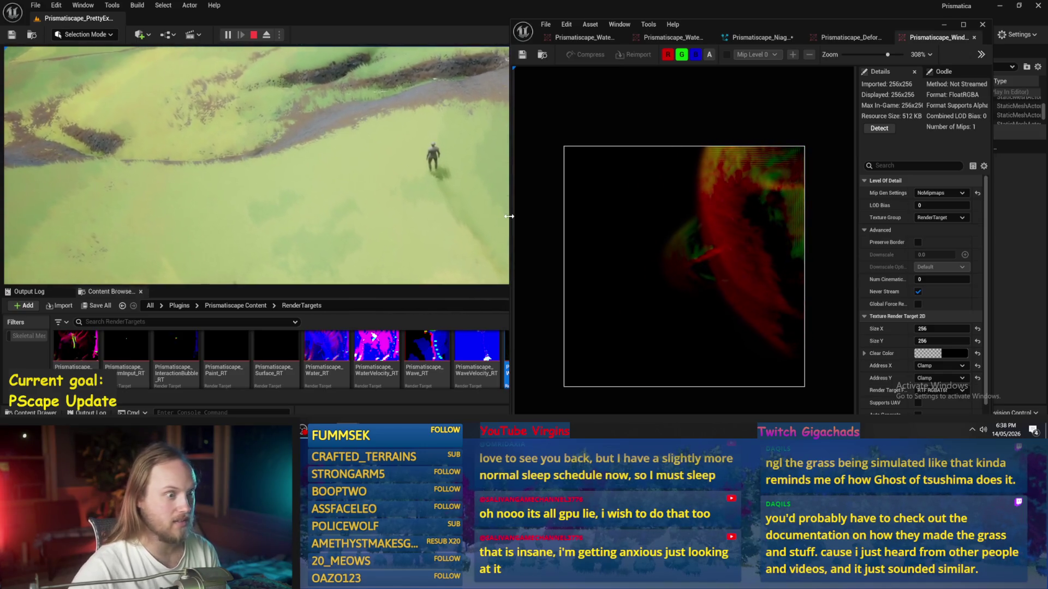
{"action": "left_click_drag", "start_coordinate": [510, 215], "coordinate": [670, 216]}
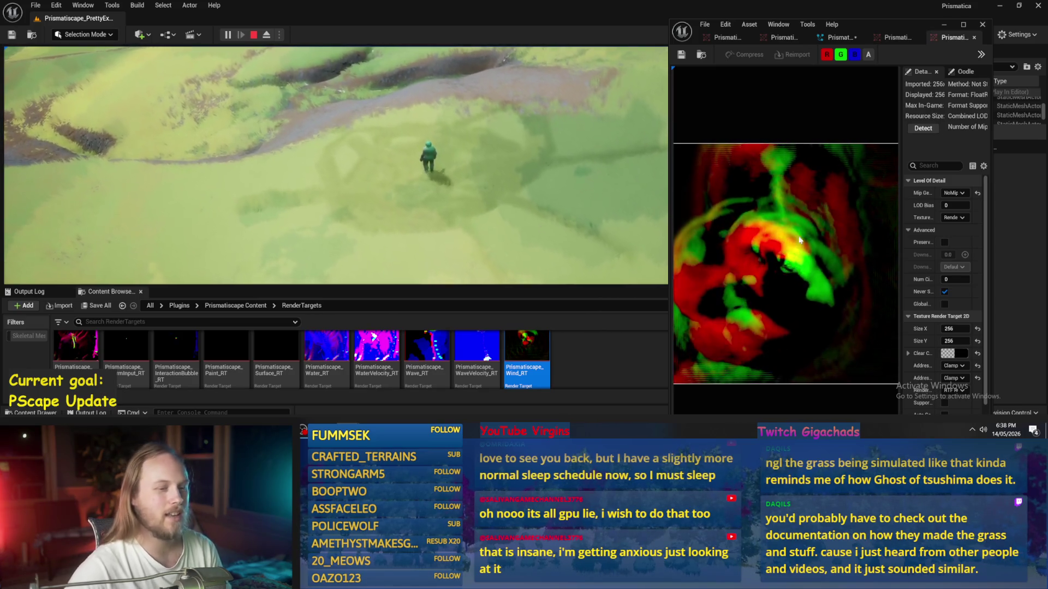
{"action": "scroll", "coordinate": [819, 268], "scroll_direction": "up", "scroll_amount": 3}
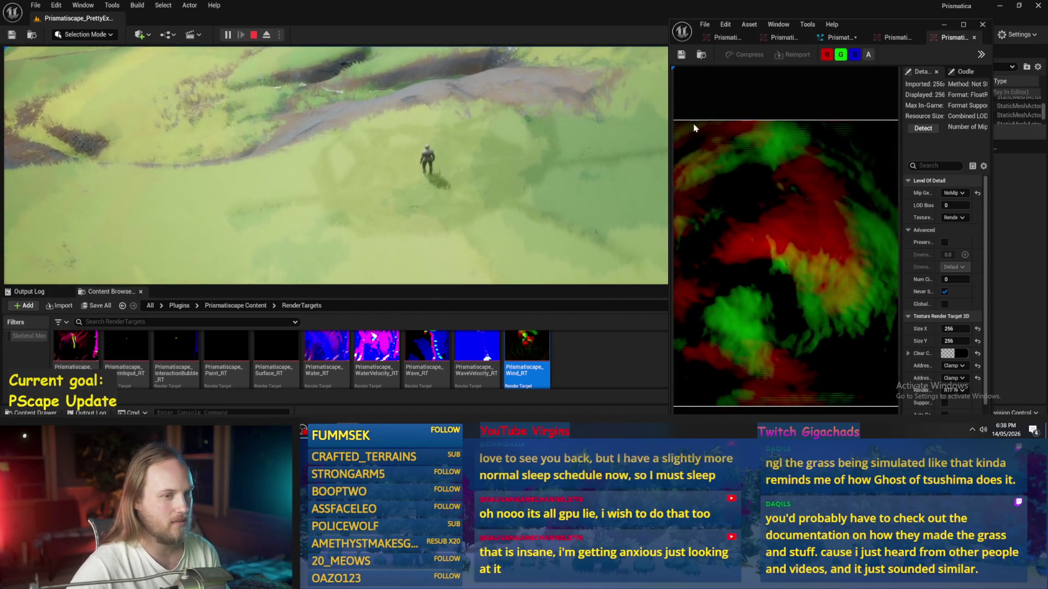
{"action": "scroll", "coordinate": [684, 128], "scroll_direction": "down", "scroll_amount": 1}
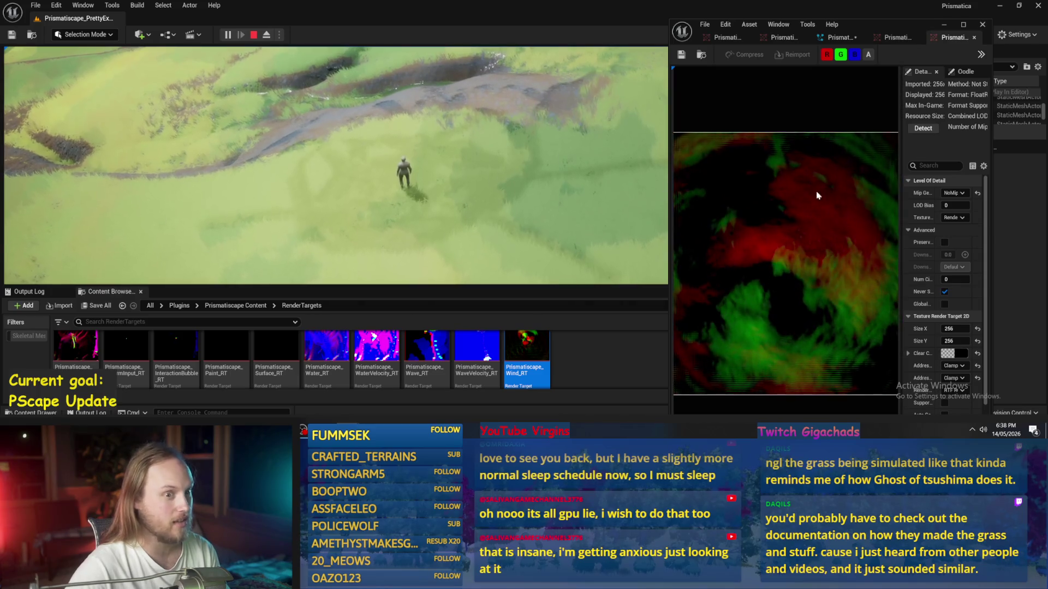
{"action": "scroll", "coordinate": [789, 272], "scroll_direction": "up", "scroll_amount": 3}
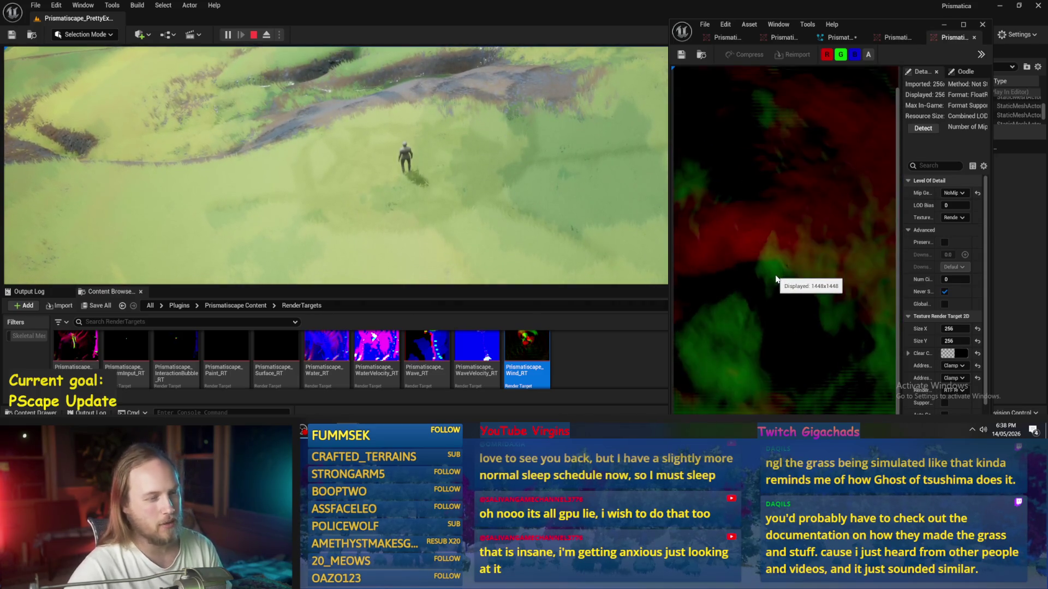
{"action": "scroll", "coordinate": [777, 227], "scroll_direction": "down", "scroll_amount": 5}
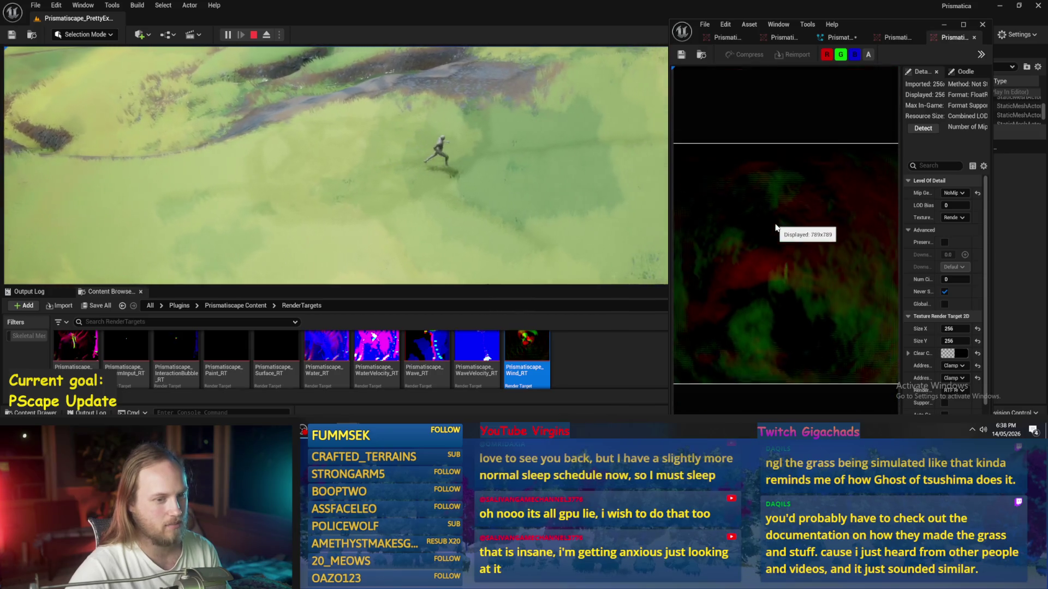
{"action": "scroll", "coordinate": [846, 246], "scroll_direction": "down", "scroll_amount": 2}
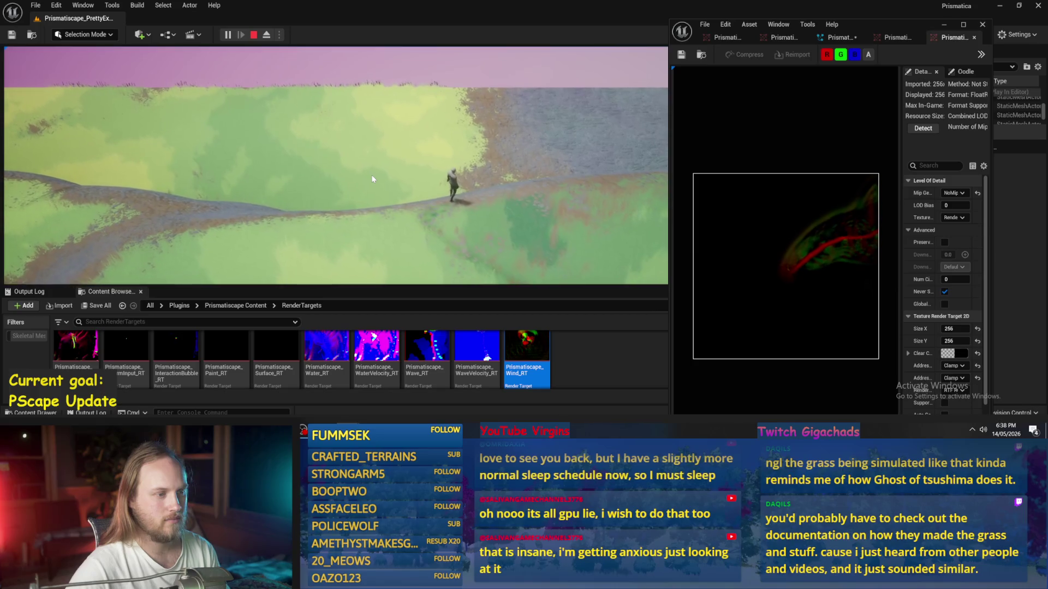
{"action": "key", "text": "Escape"}
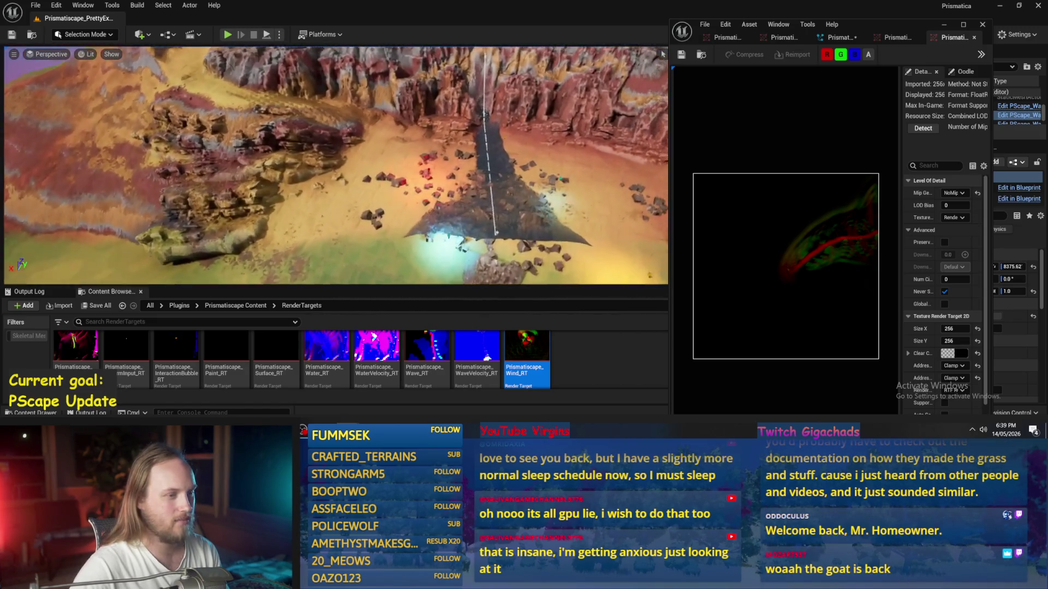
Step: Close the render-target texture editor, select the island landscape and fly the camera down to it
{"action": "left_click", "coordinate": [983, 24]}
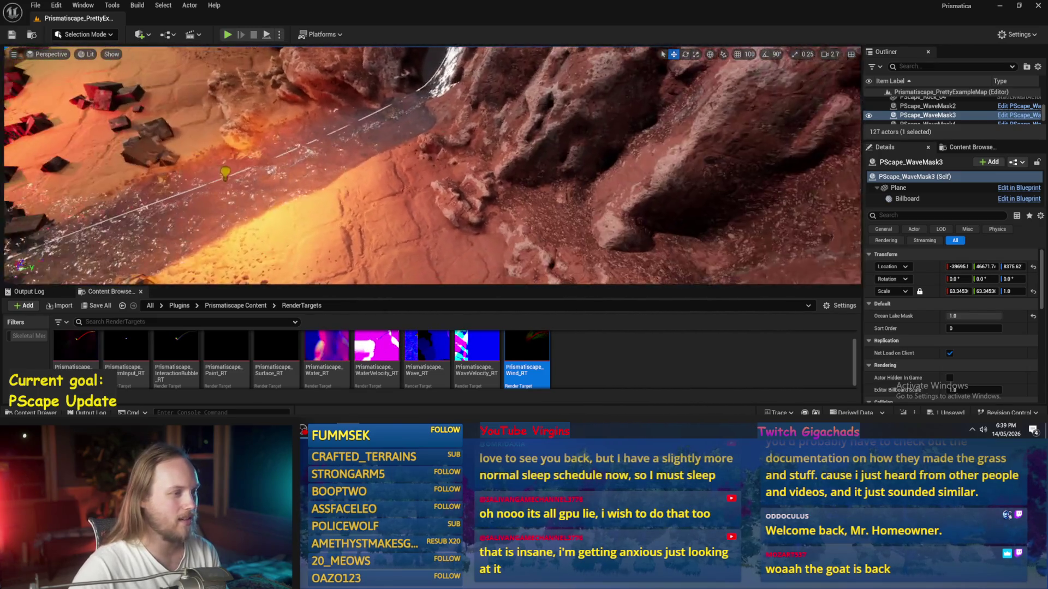
{"action": "left_click", "coordinate": [406, 206]}
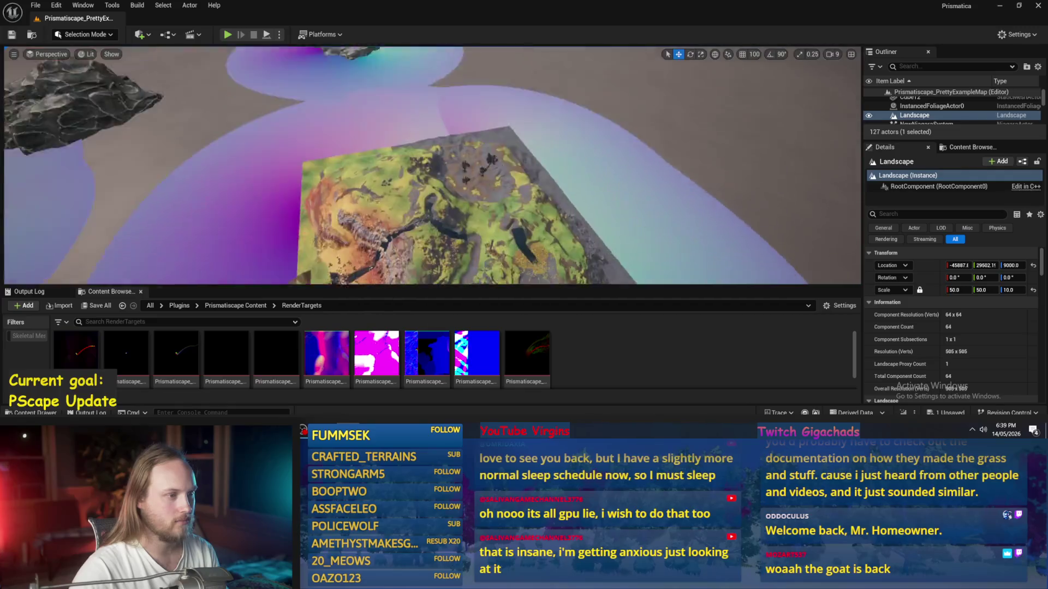
{"action": "scroll", "coordinate": [432, 166], "scroll_direction": "up", "scroll_amount": 2}
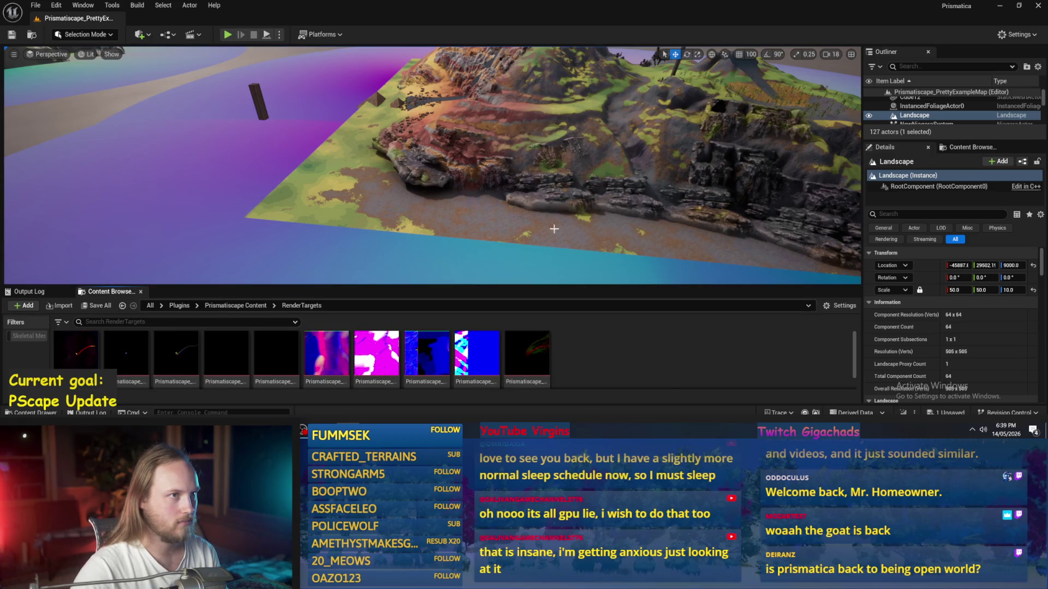
{"action": "key", "text": "w"}
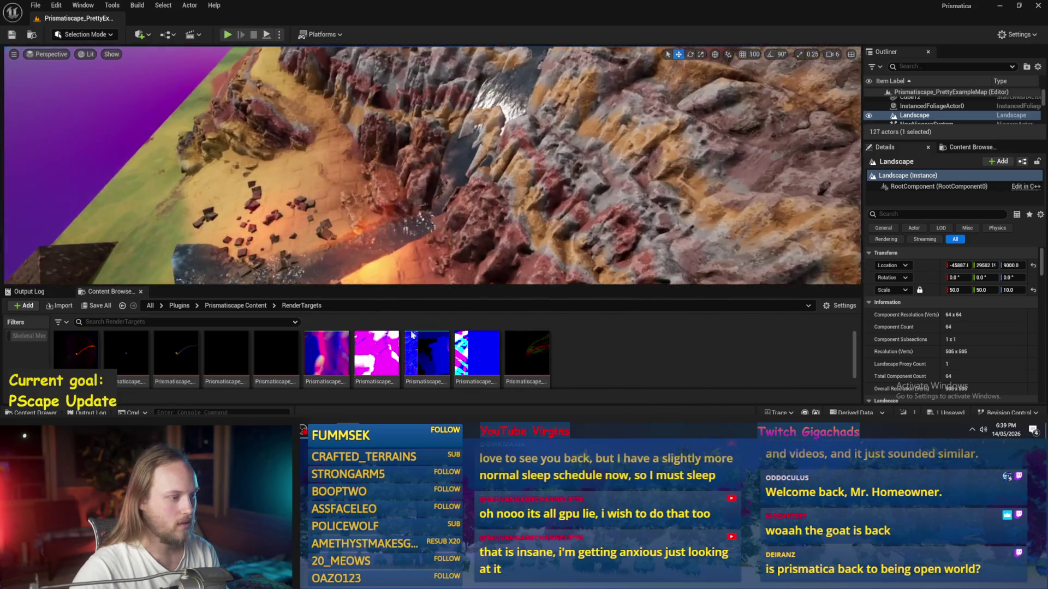
Step: Go up to the Prismatiscape Content folder in the Content Browser and browse its contents
{"action": "left_click", "coordinate": [250, 310]}
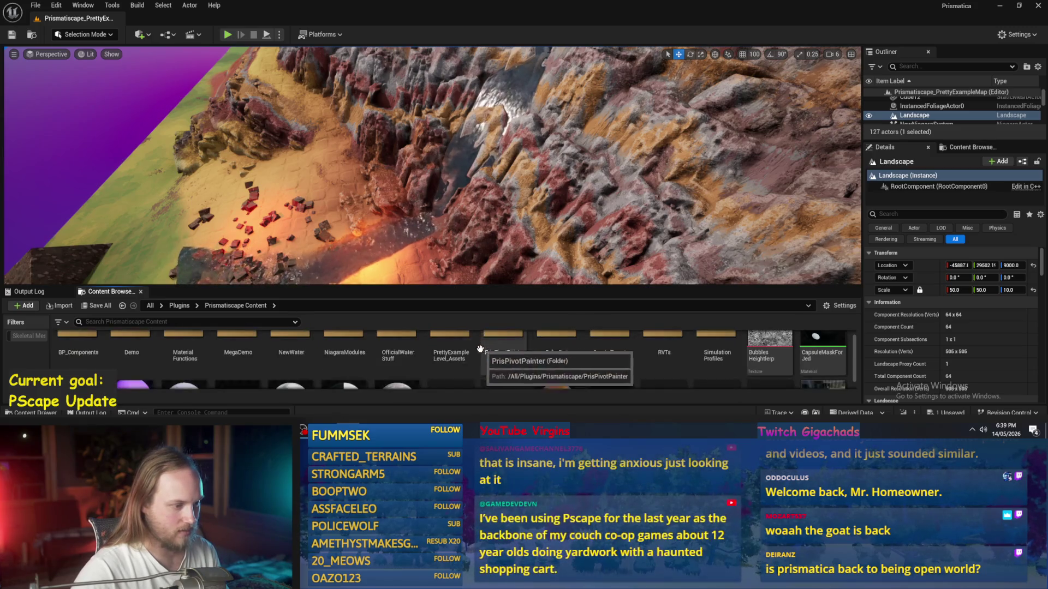
{"action": "scroll", "coordinate": [485, 336], "scroll_direction": "down", "scroll_amount": 5}
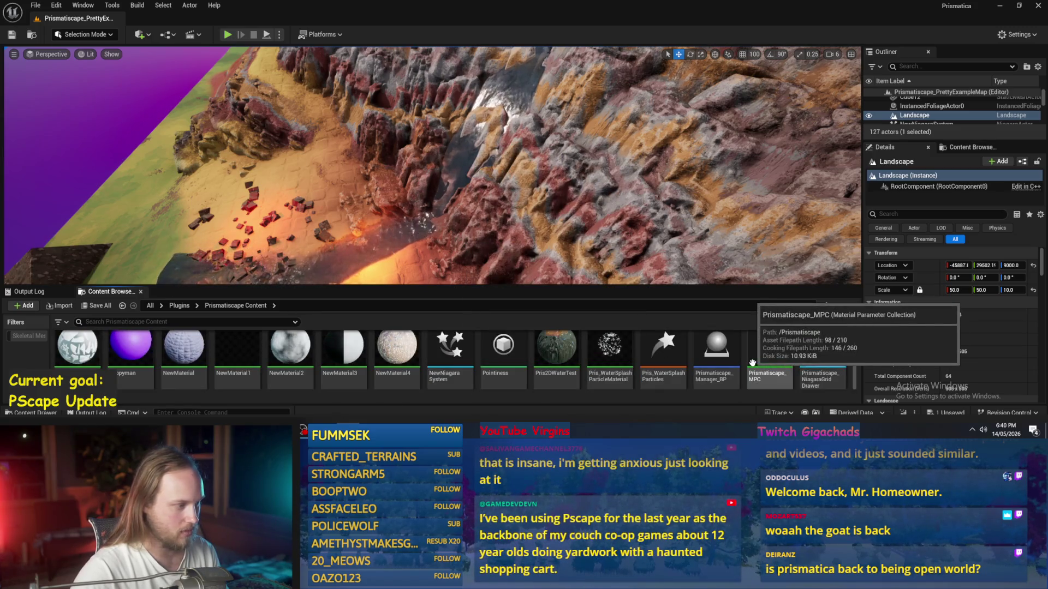
{"action": "scroll", "coordinate": [489, 382], "scroll_direction": "down", "scroll_amount": 3}
{"action": "scroll", "coordinate": [495, 390], "scroll_direction": "up", "scroll_amount": 3}
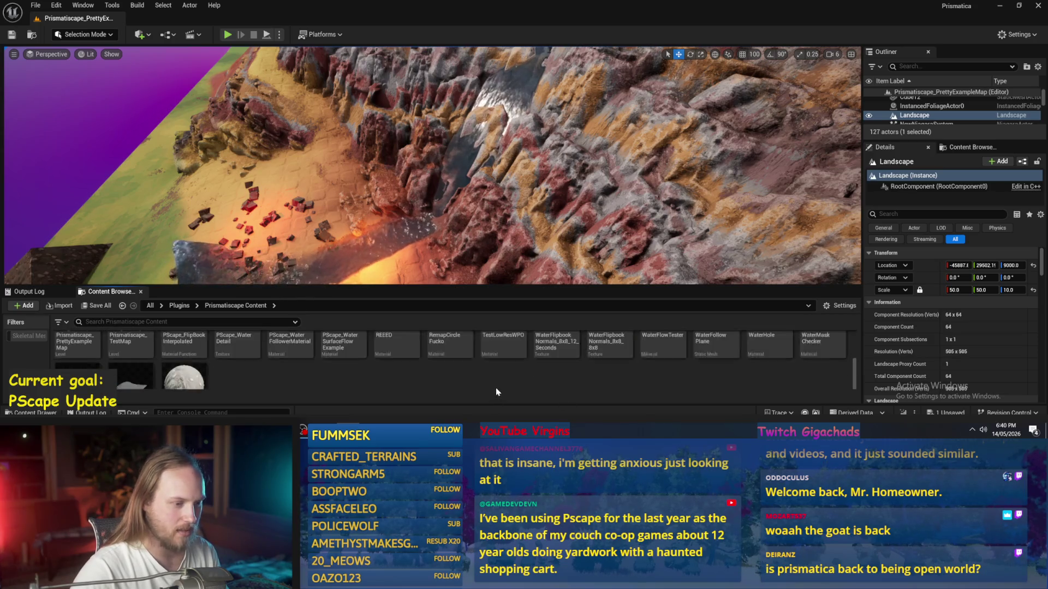
Step: Frame the selected Landscape so the whole island shows, then pick the ocean bounds actor
{"action": "scroll", "coordinate": [555, 382], "scroll_direction": "up", "scroll_amount": 4}
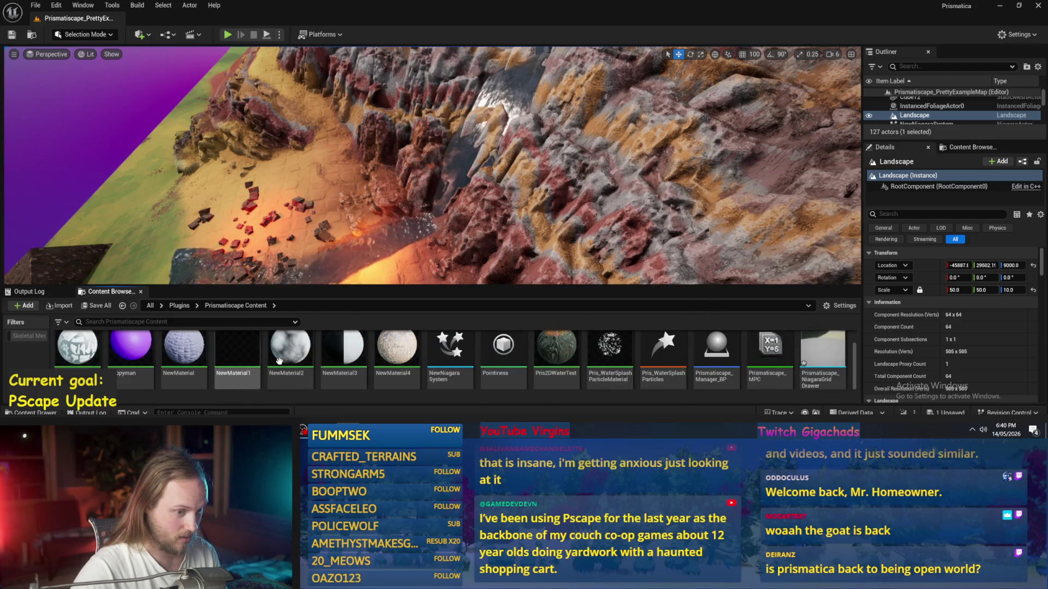
{"action": "scroll", "coordinate": [775, 360], "scroll_direction": "up", "scroll_amount": 2}
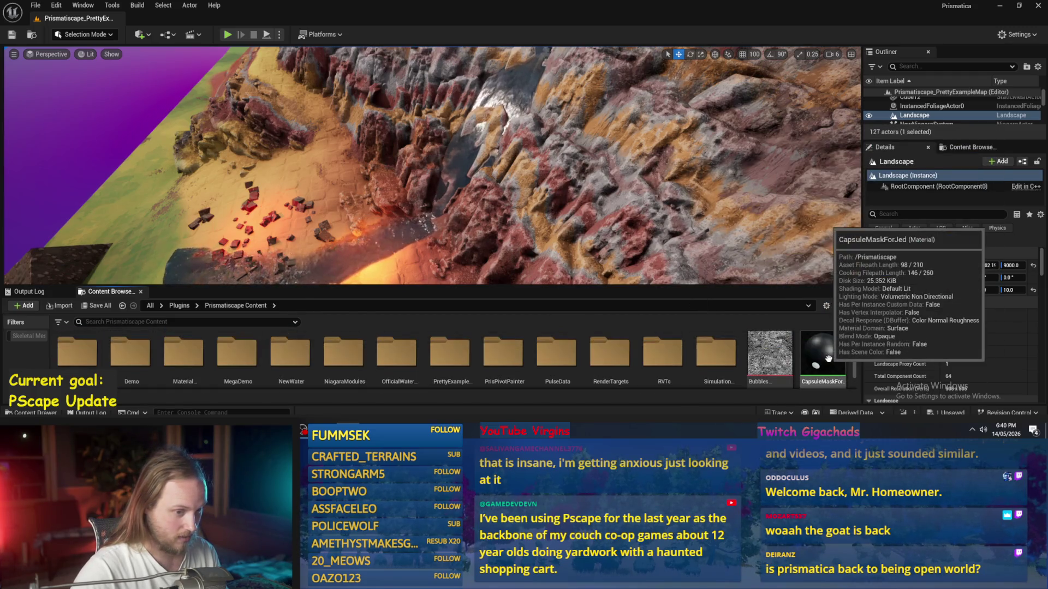
{"action": "scroll", "coordinate": [824, 360], "scroll_direction": "up", "scroll_amount": 1}
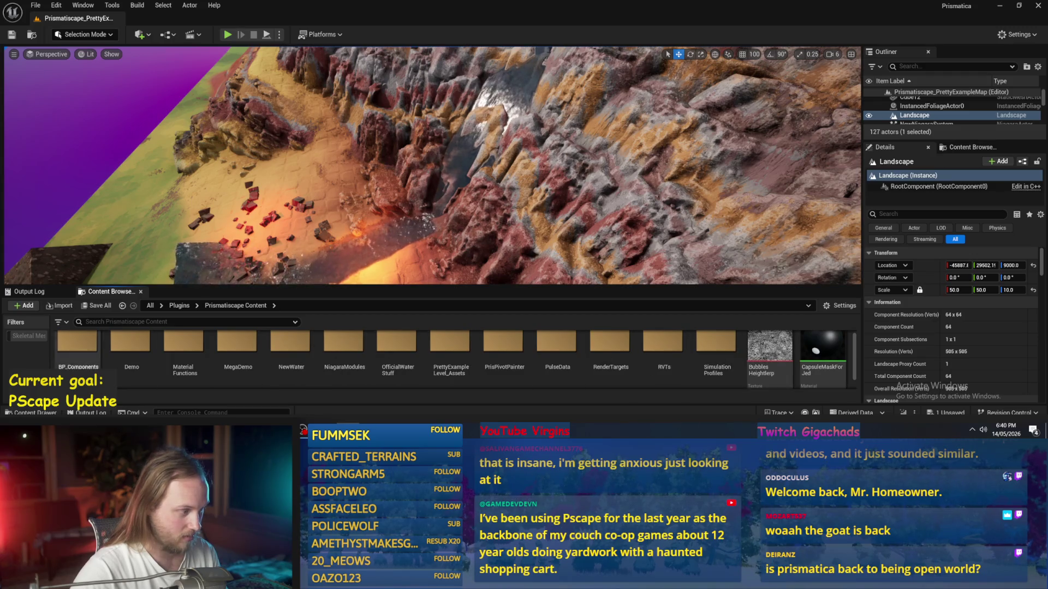
{"action": "scroll", "coordinate": [219, 341], "scroll_direction": "up", "scroll_amount": 1}
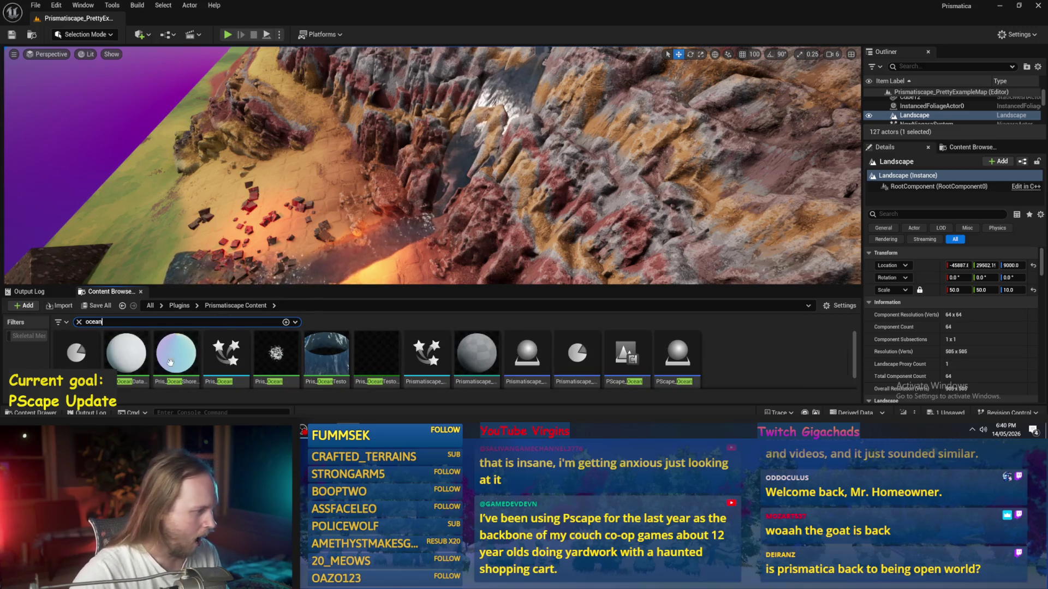
{"action": "scroll", "coordinate": [327, 355], "scroll_direction": "down", "scroll_amount": 1}
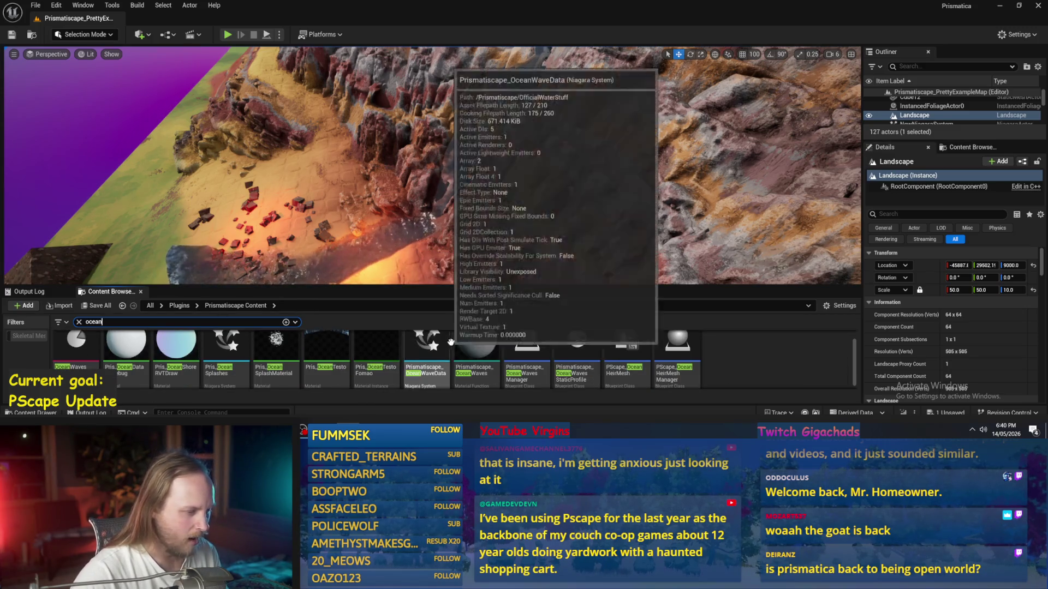
{"action": "scroll", "coordinate": [431, 164], "scroll_direction": "up", "scroll_amount": 5}
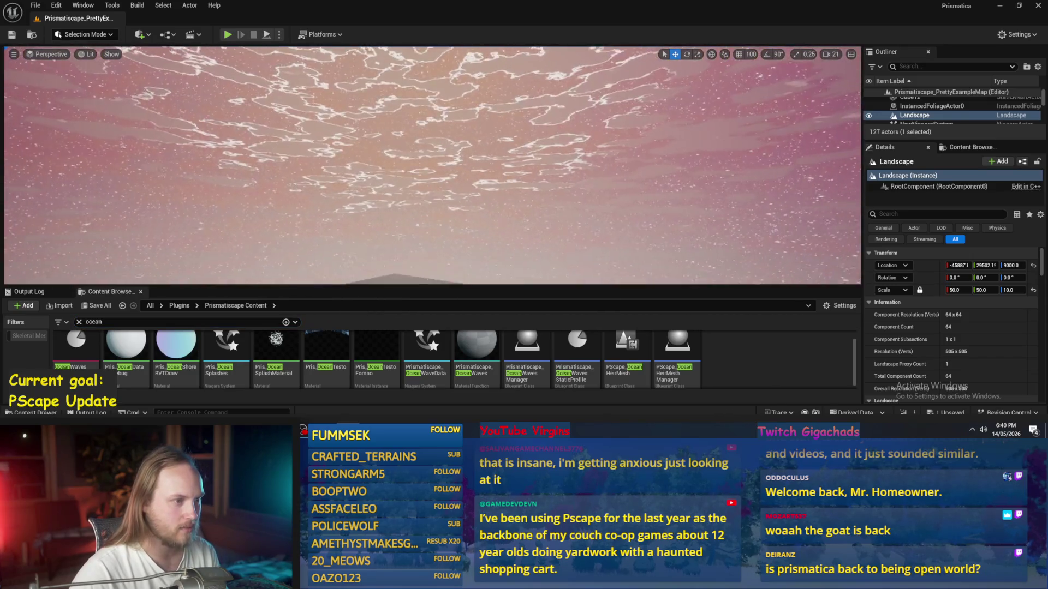
{"action": "key", "text": "f"}
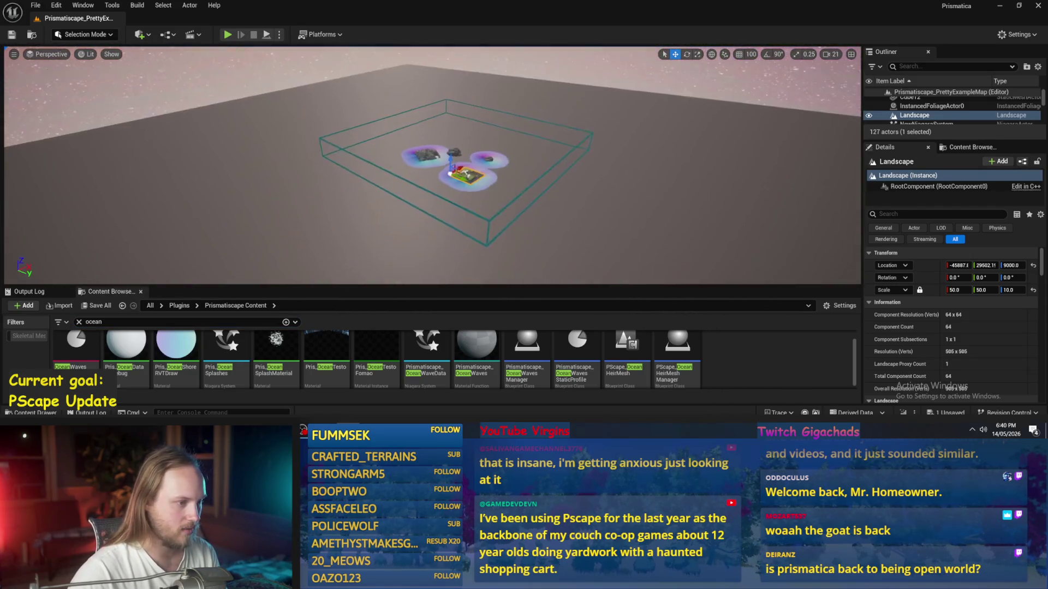
{"action": "left_click", "coordinate": [494, 219]}
Step: Frame PScape_OceanBounds, browse to its WaterActors folder, enlarge the browser and open PScape_WaterActor
{"action": "key", "text": "f"}
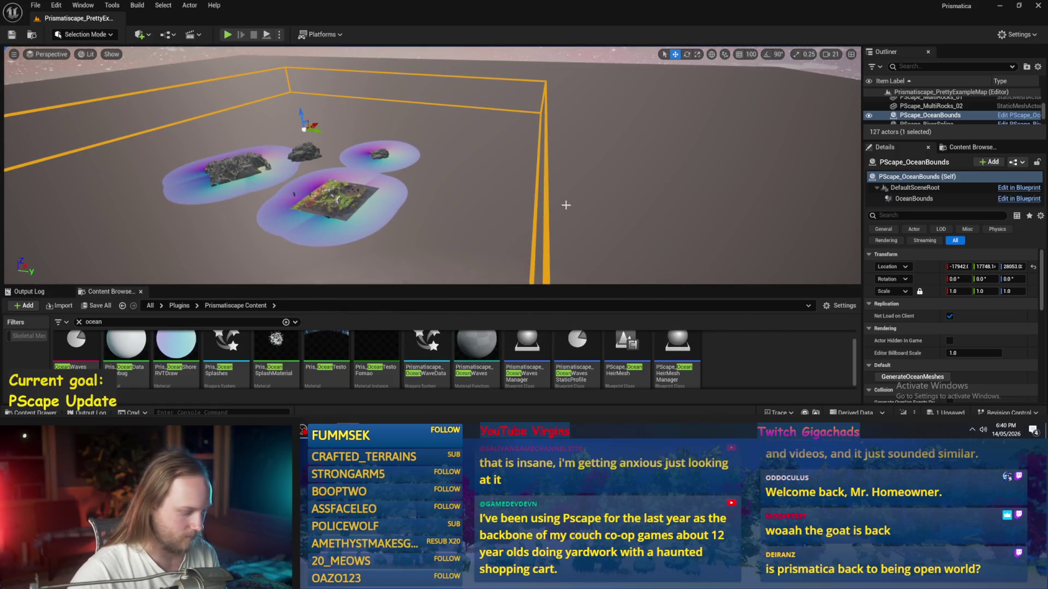
{"action": "key", "text": "ctrl+b"}
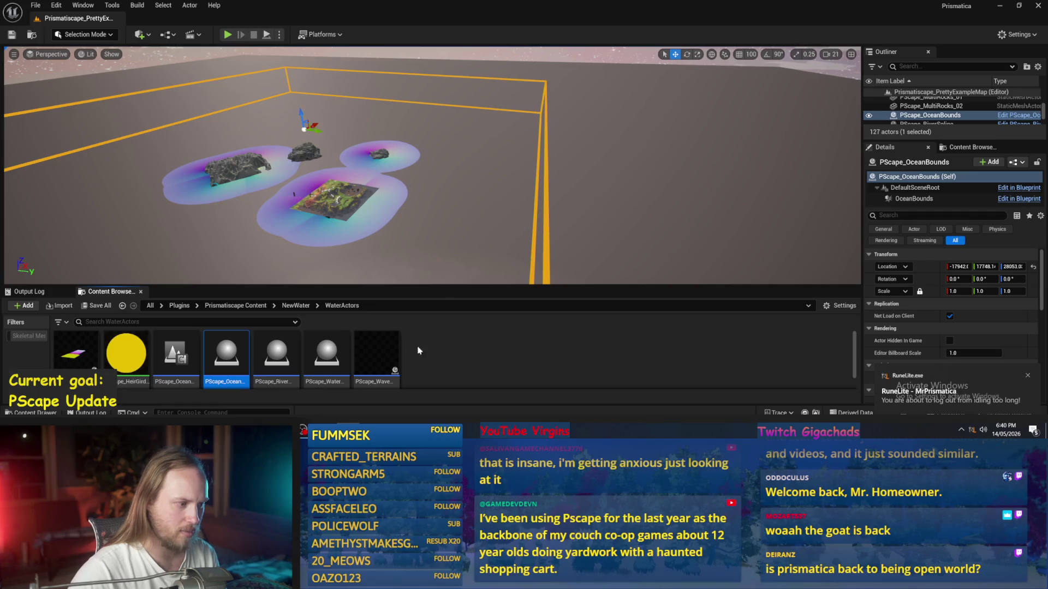
{"action": "scroll", "coordinate": [426, 377], "scroll_direction": "down", "scroll_amount": 1}
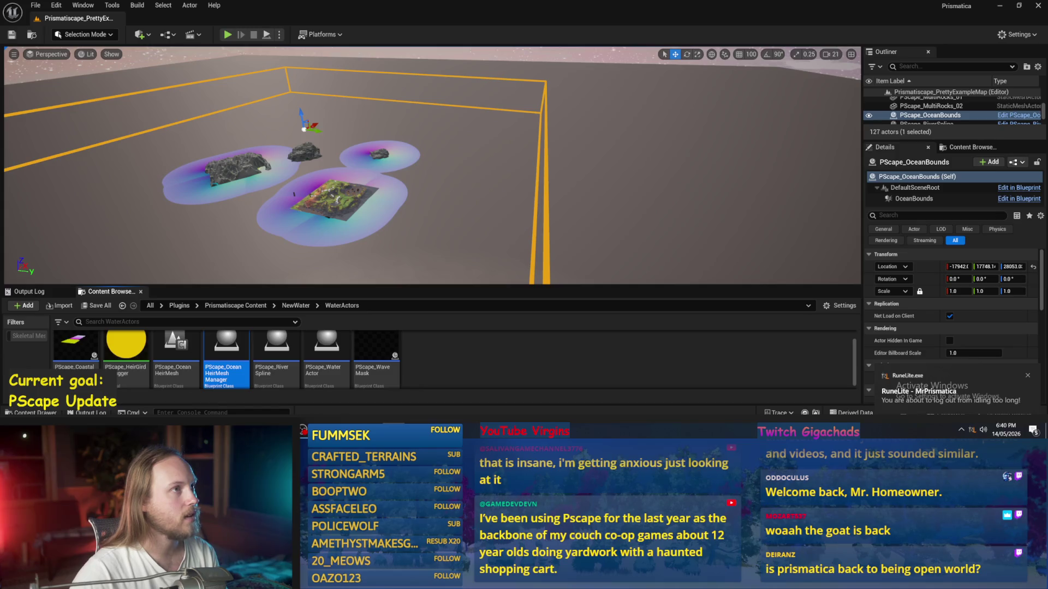
{"action": "left_click_drag", "start_coordinate": [564, 268], "coordinate": [444, 128]}
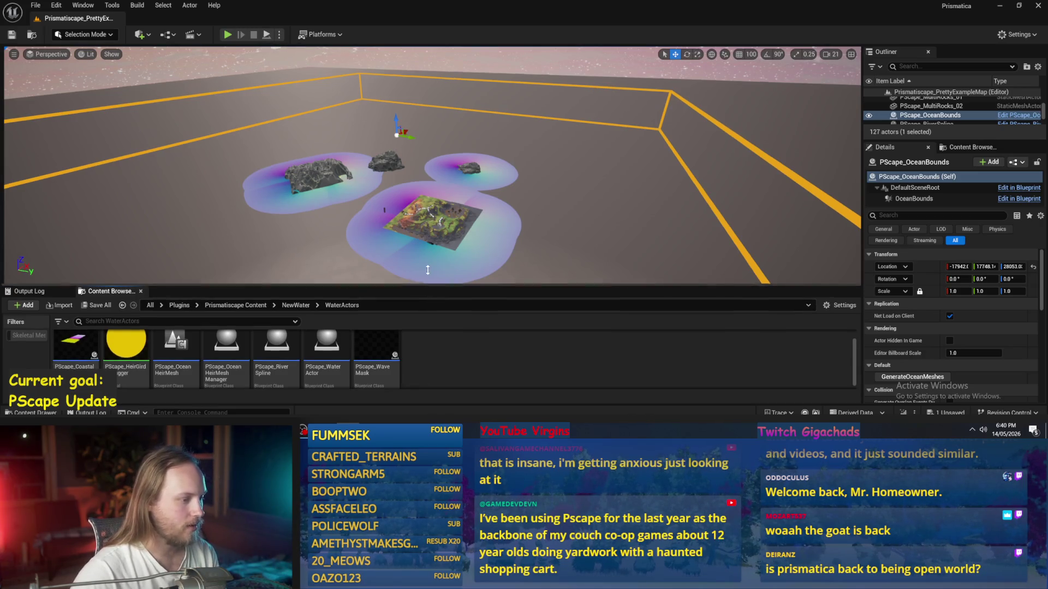
{"action": "left_click_drag", "start_coordinate": [427, 285], "coordinate": [428, 254]}
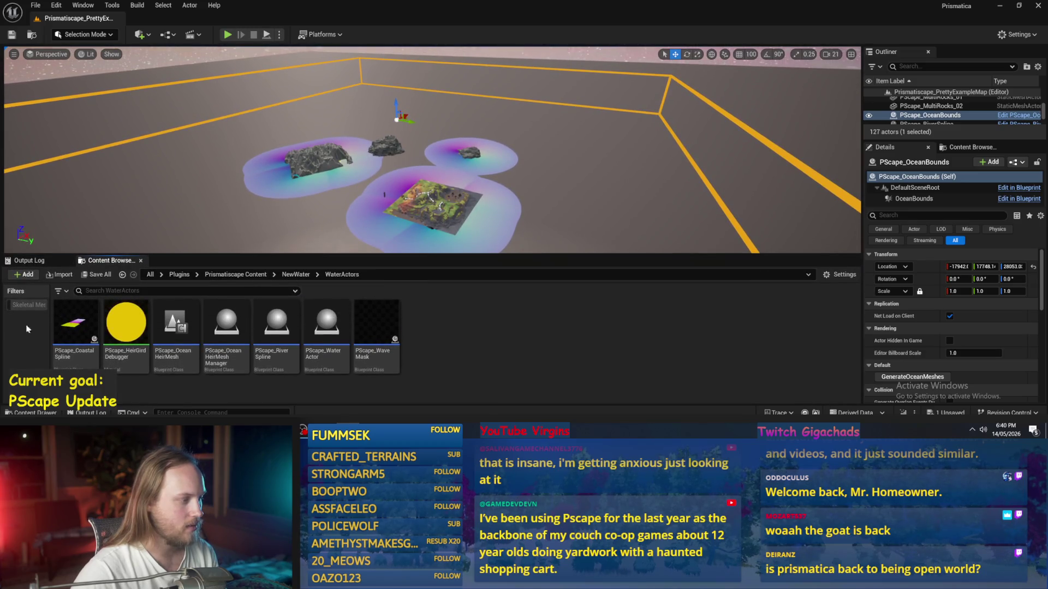
{"action": "double_click", "coordinate": [339, 331]}
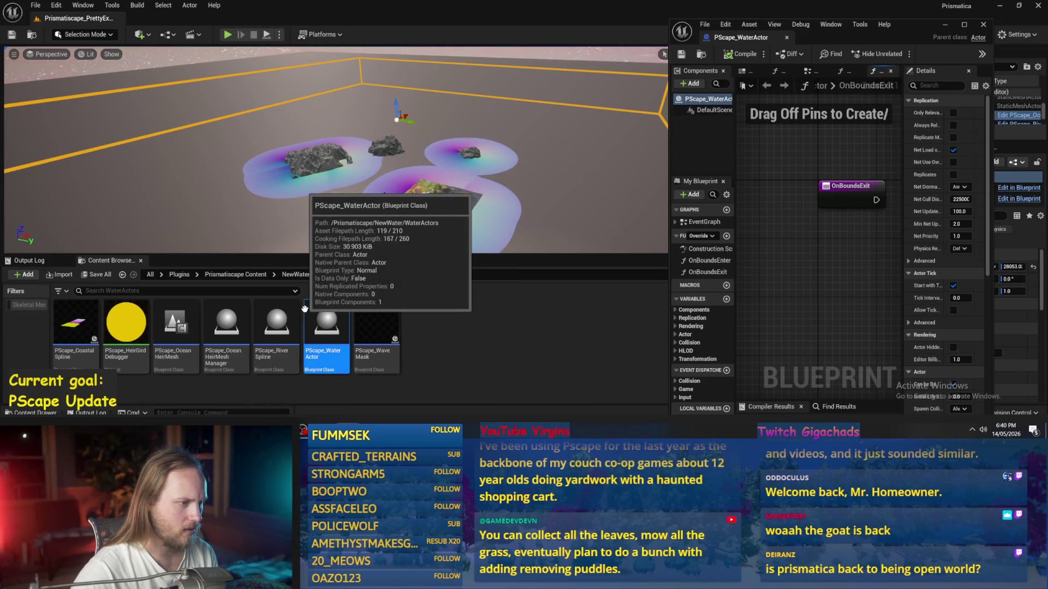
Step: Close the PScape_WaterActor Blueprint and look over the wave mask, river spline and OceanHeirMesh assets
{"action": "left_click_drag", "start_coordinate": [840, 161], "coordinate": [795, 185]}
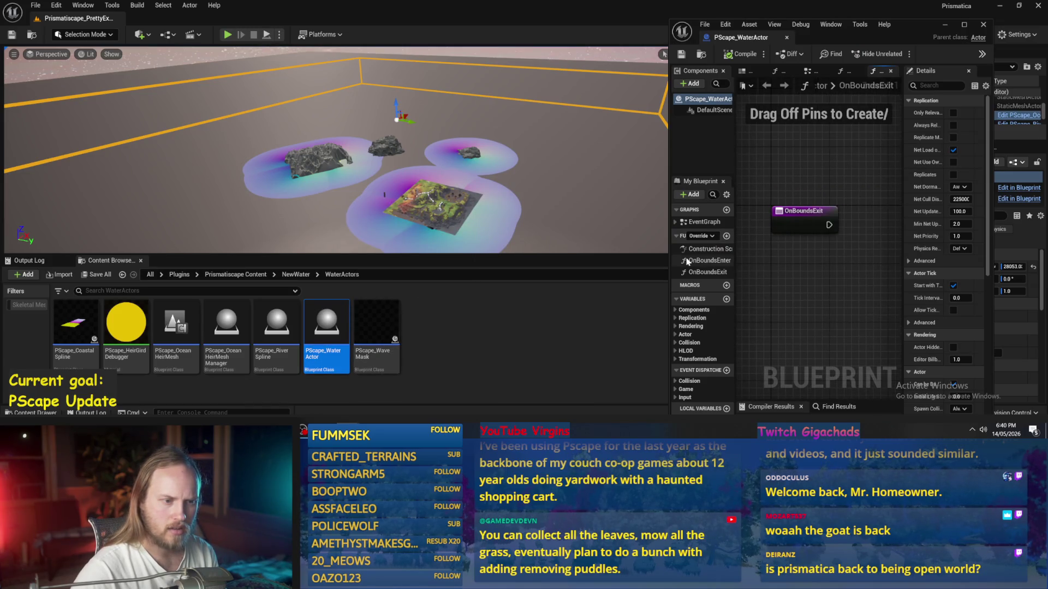
{"action": "left_click", "coordinate": [788, 38]}
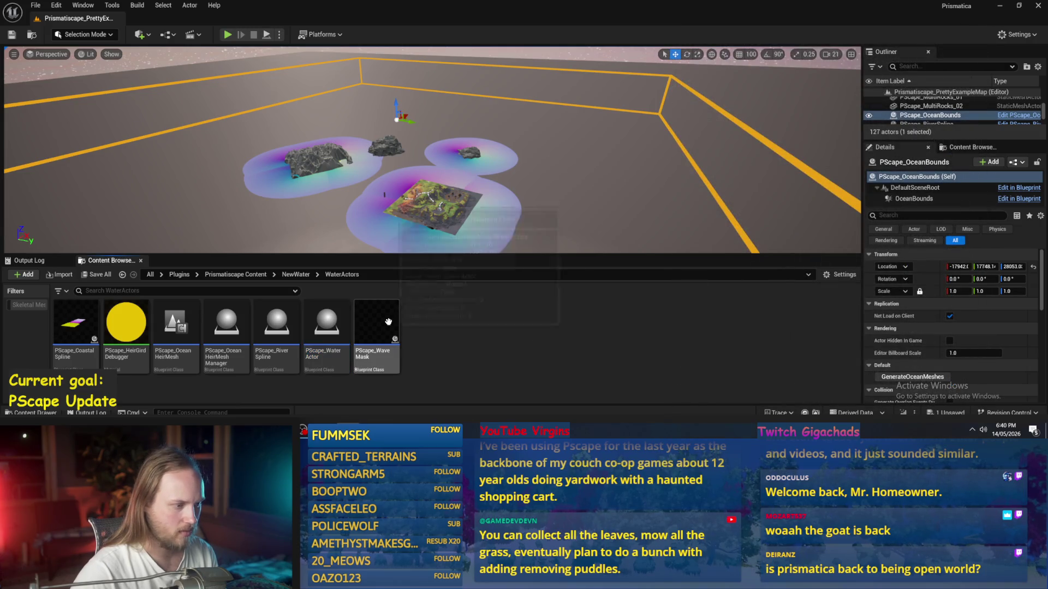
{"action": "left_click_drag", "start_coordinate": [415, 207], "coordinate": [415, 142]}
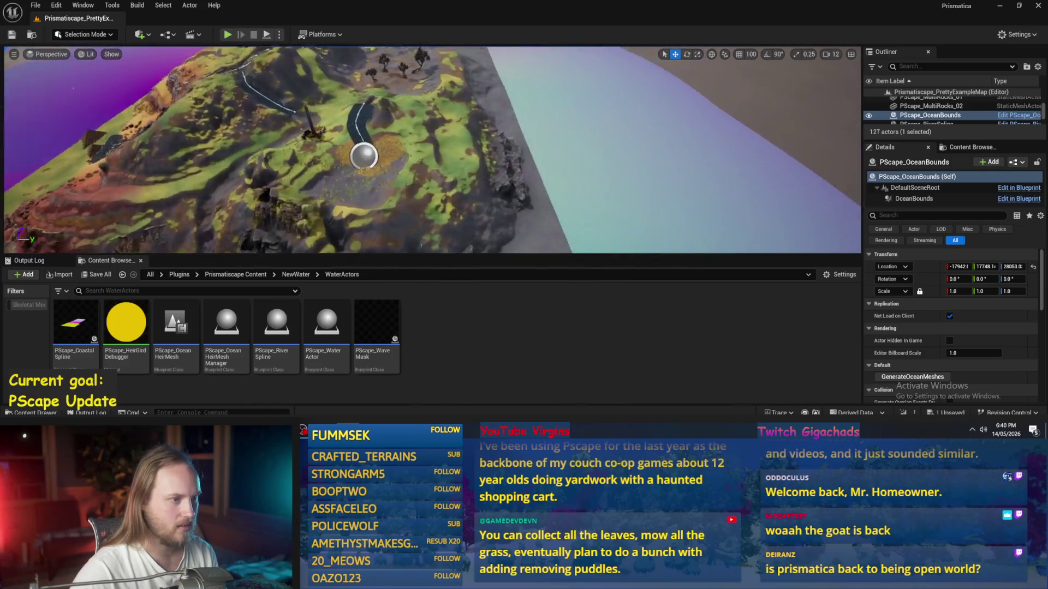
{"action": "left_click", "coordinate": [274, 134]}
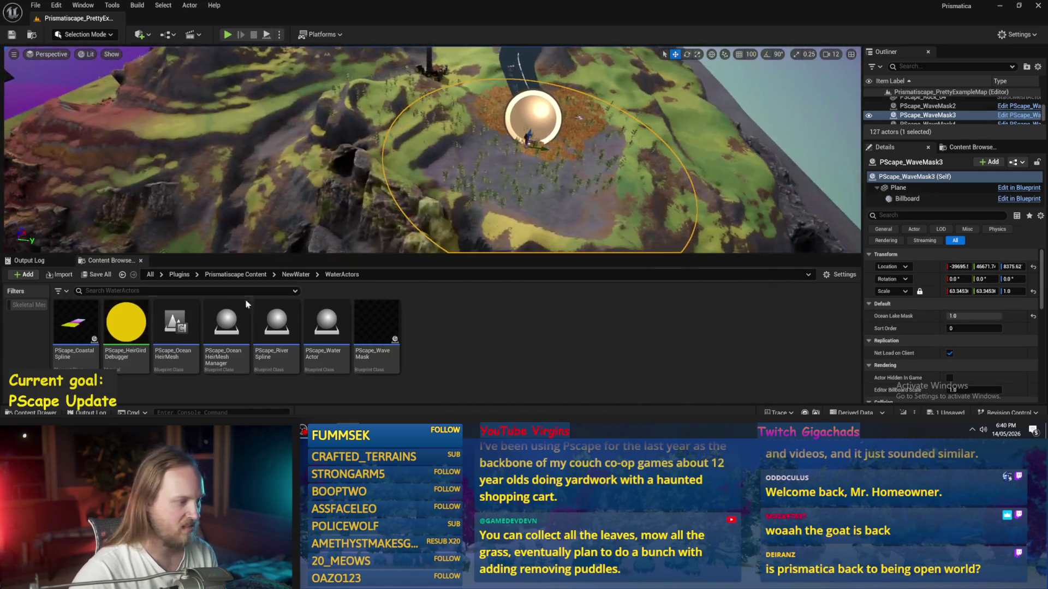
{"action": "left_click", "coordinate": [276, 328]}
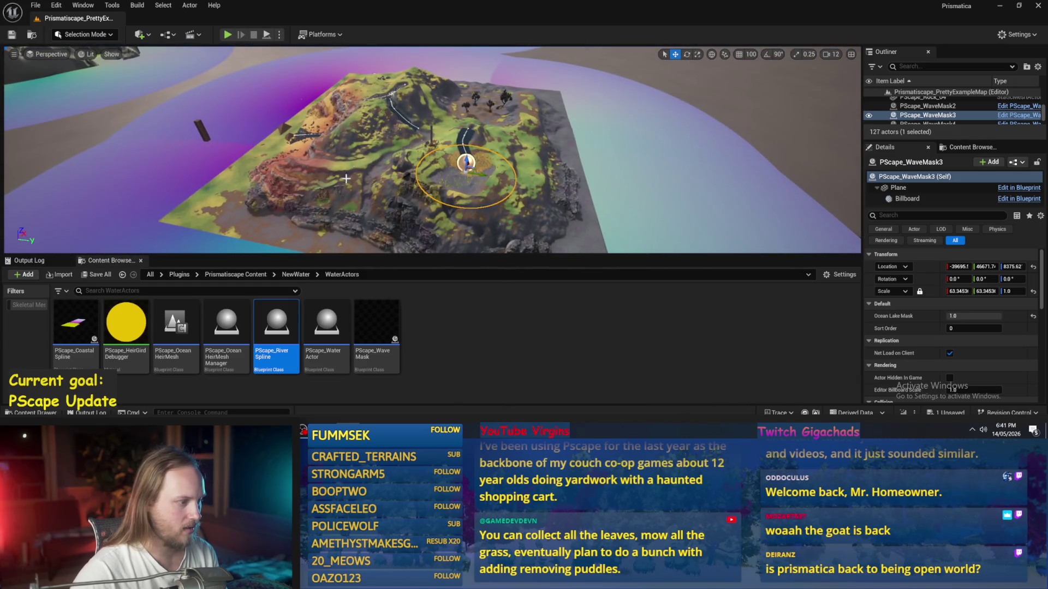
{"action": "left_click", "coordinate": [185, 327]}
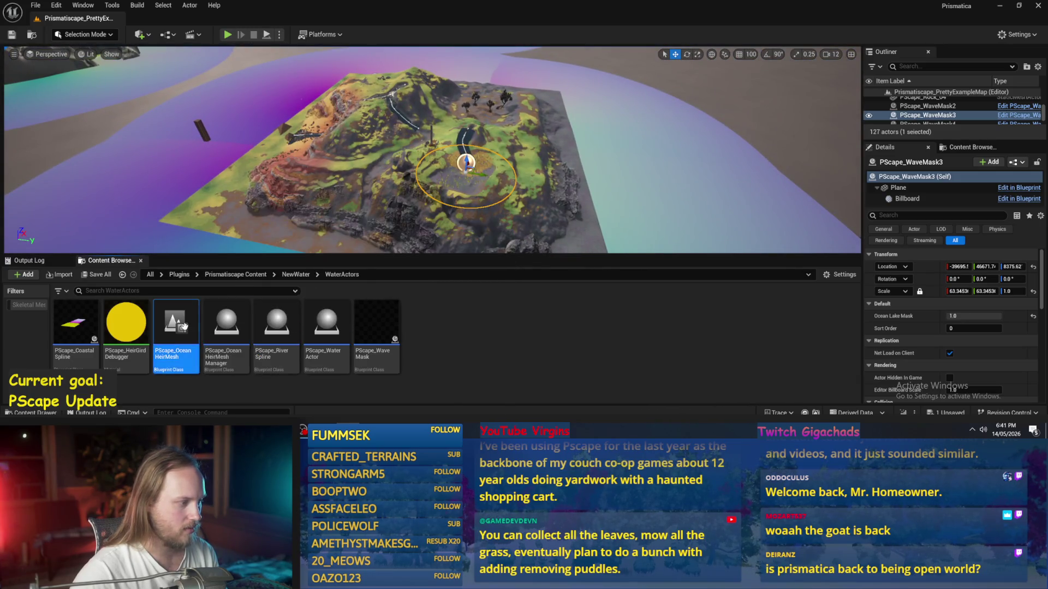
Step: Select the flat plane, the demo world manager and the PScape_OceanBounds box, then open the OceanHeirMesh manager
{"action": "left_click_drag", "start_coordinate": [392, 189], "coordinate": [400, 172]}
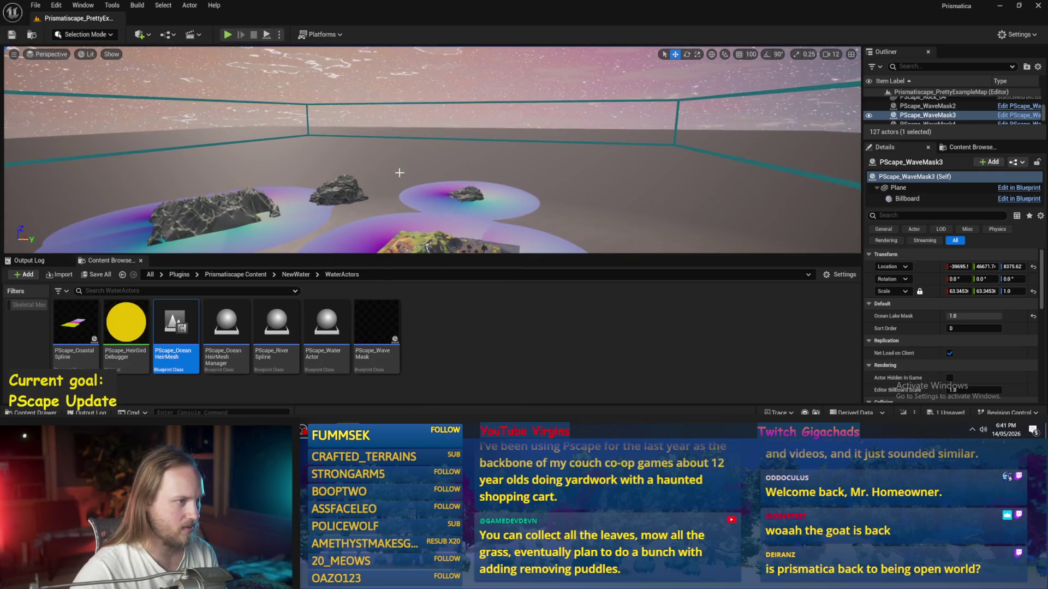
{"action": "left_click", "coordinate": [319, 136]}
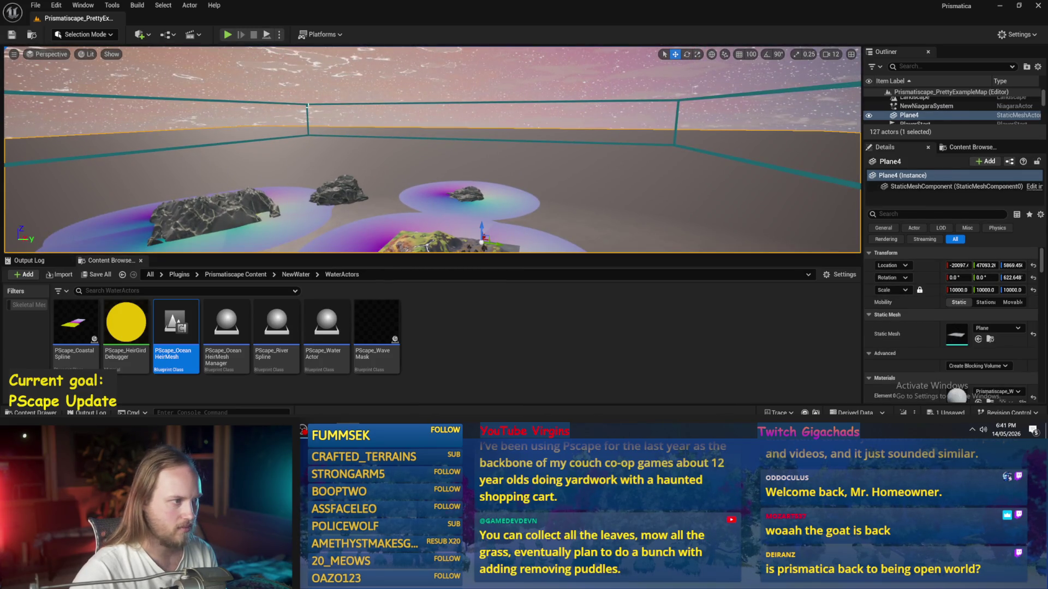
{"action": "left_click", "coordinate": [440, 246]}
{"action": "left_click", "coordinate": [305, 103]}
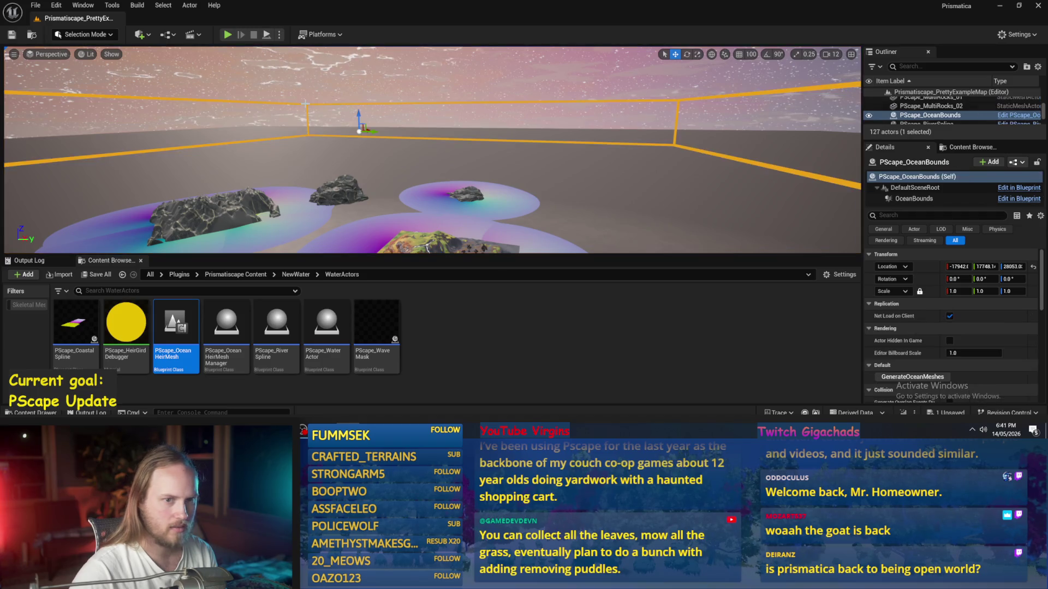
{"action": "scroll", "coordinate": [319, 115], "scroll_direction": "up", "scroll_amount": 3}
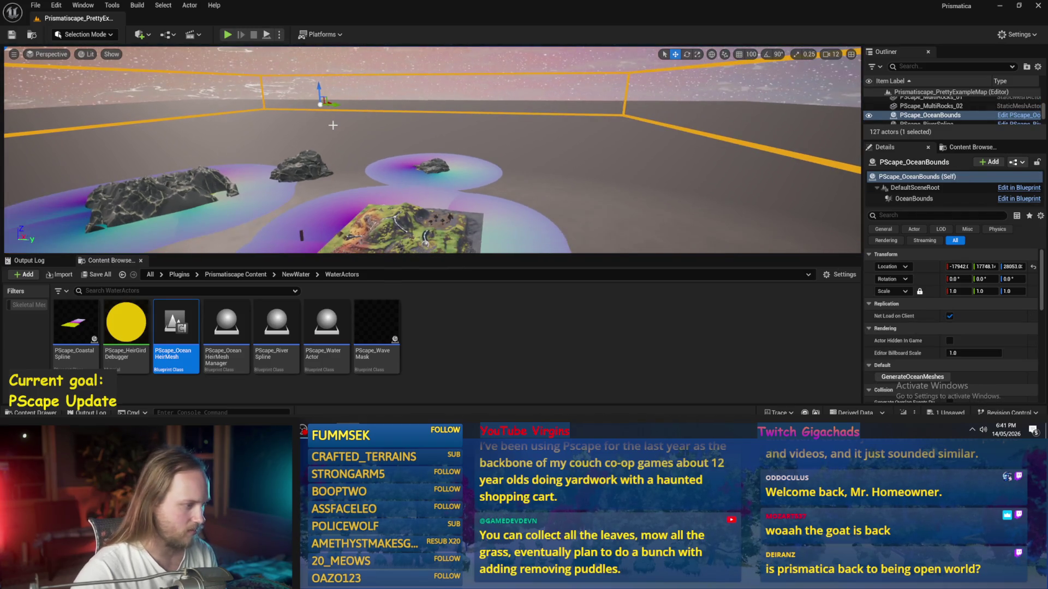
{"action": "key", "text": "Right"}
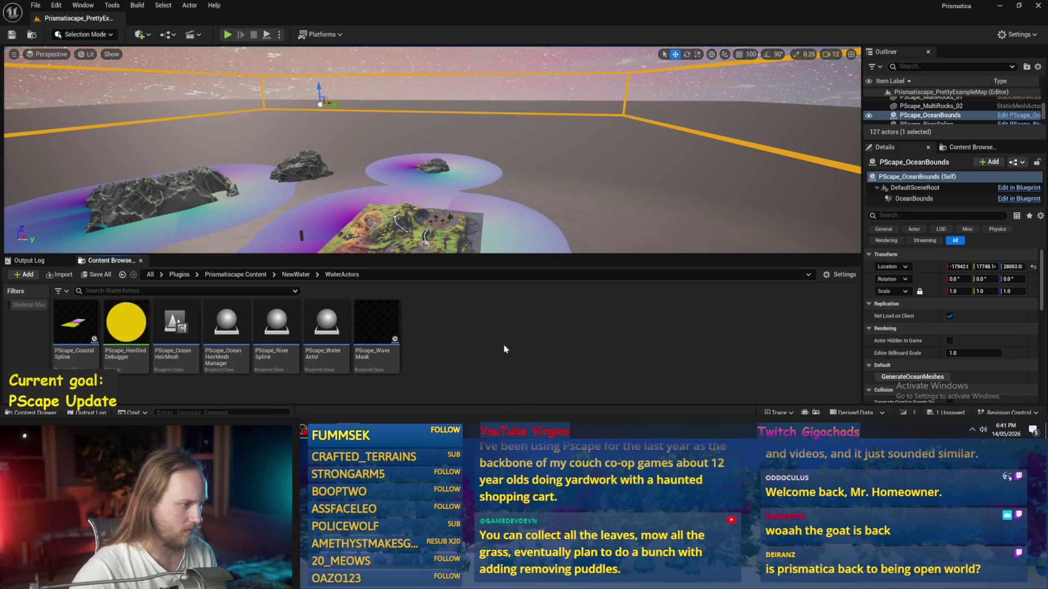
{"action": "double_click", "coordinate": [226, 327]}
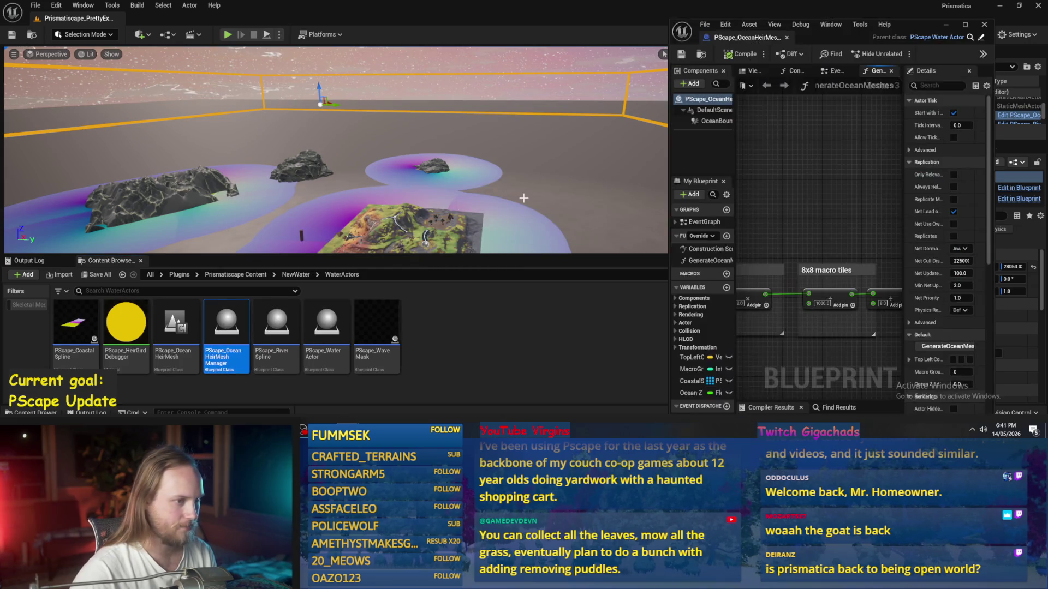
Step: Maximize the PScape_OceanHeirMeshManager editor, review the GenerateOceanMeshes graph, then minimize it
{"action": "left_click", "coordinate": [965, 25]}
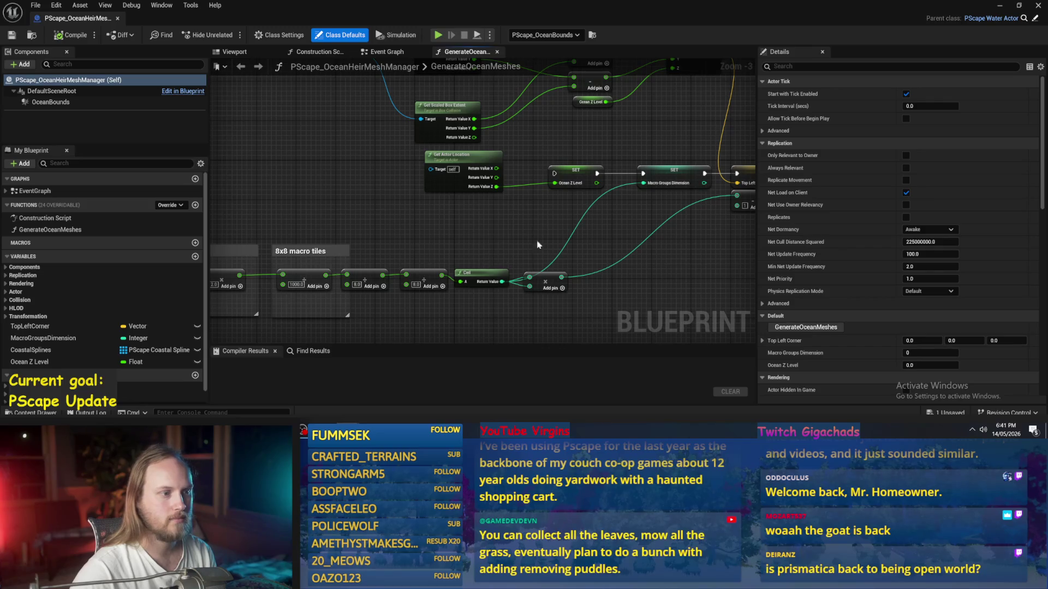
{"action": "scroll", "coordinate": [538, 245], "scroll_direction": "down", "scroll_amount": 2}
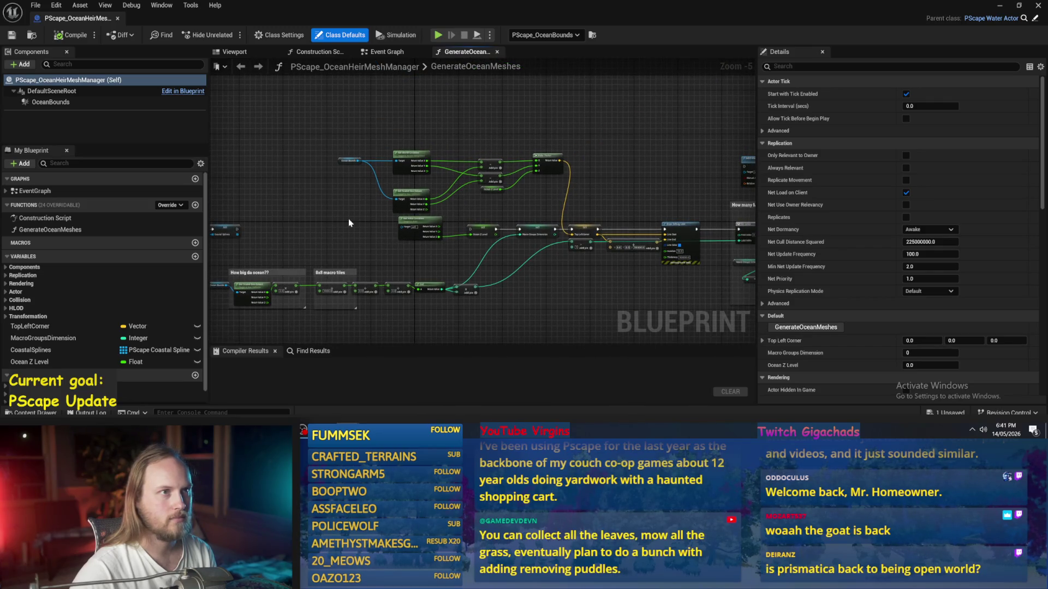
{"action": "left_click_drag", "start_coordinate": [349, 219], "coordinate": [335, 232]}
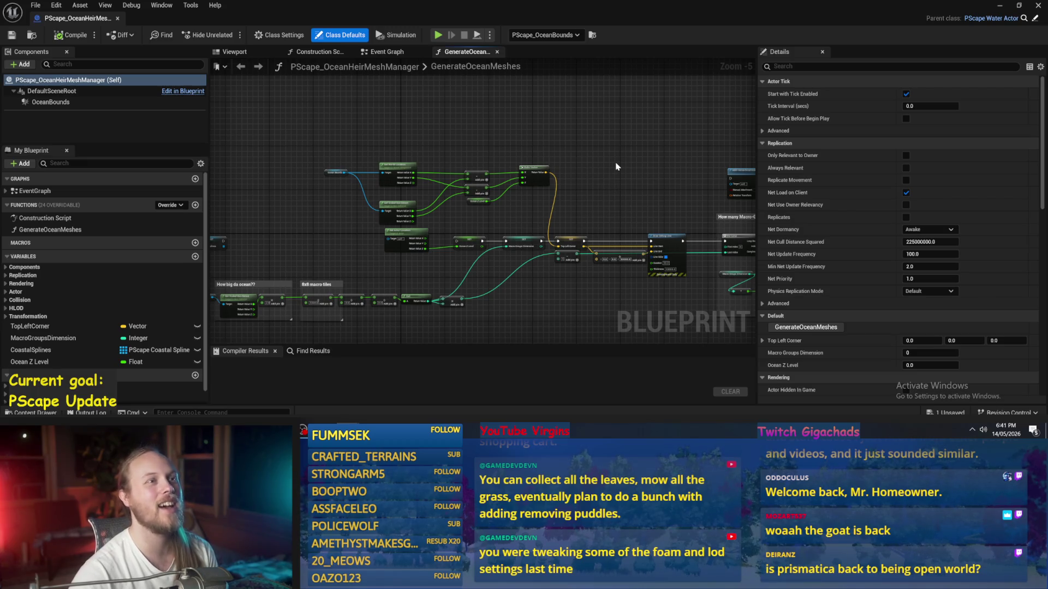
{"action": "left_click_drag", "start_coordinate": [625, 150], "coordinate": [606, 203]}
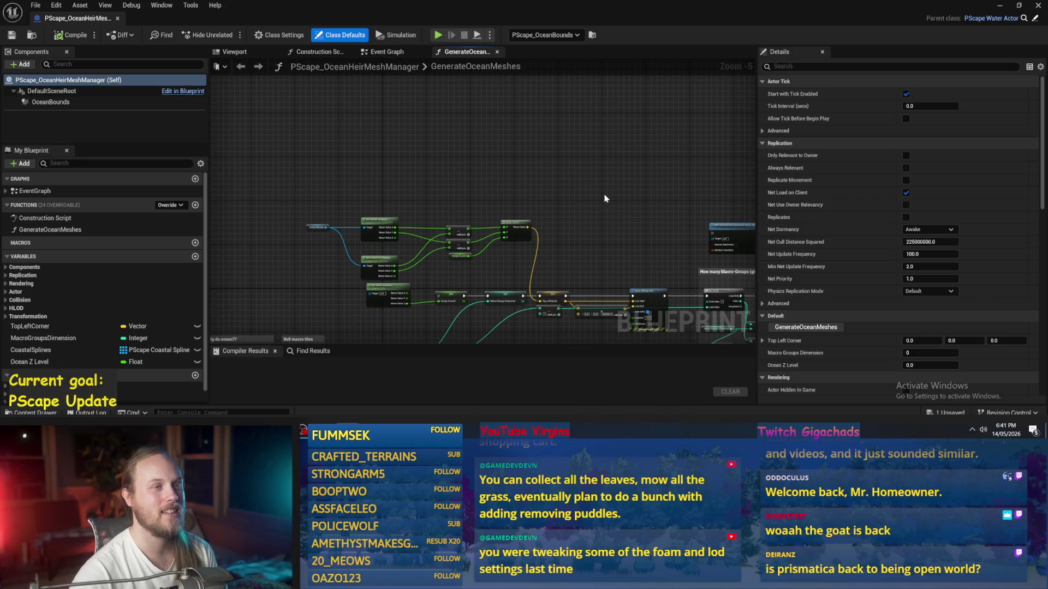
{"action": "scroll", "coordinate": [604, 178], "scroll_direction": "up", "scroll_amount": 4}
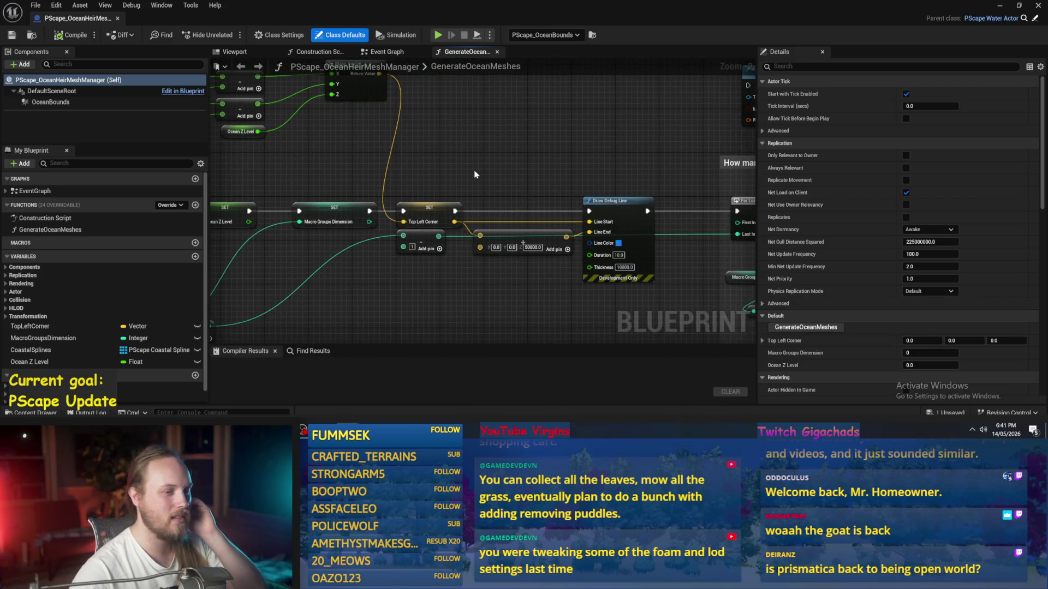
{"action": "scroll", "coordinate": [475, 175], "scroll_direction": "down", "scroll_amount": 2}
{"action": "scroll", "coordinate": [491, 164], "scroll_direction": "down", "scroll_amount": 3}
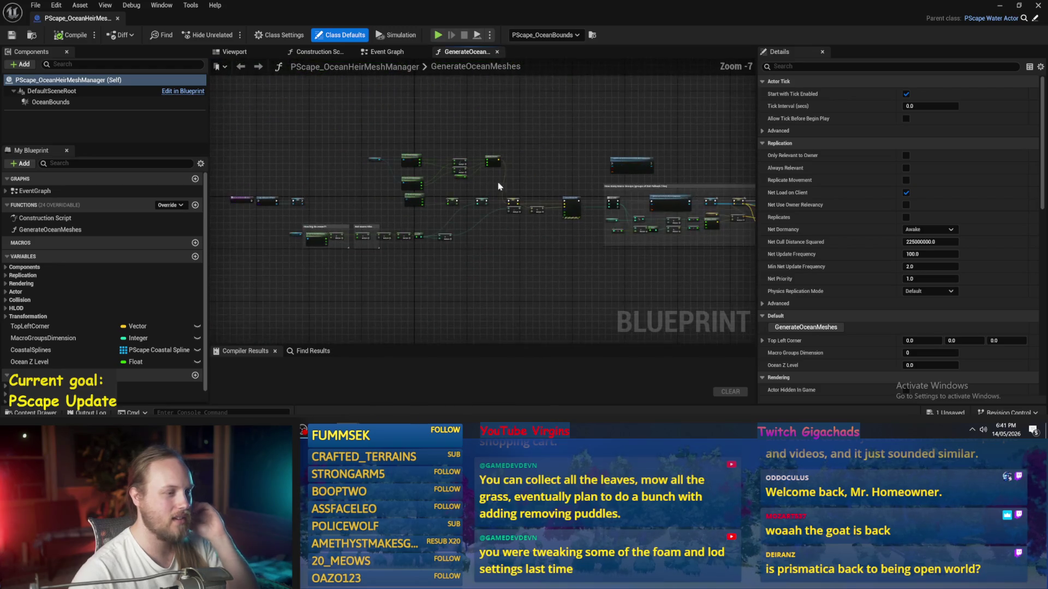
{"action": "scroll", "coordinate": [549, 172], "scroll_direction": "up", "scroll_amount": 5}
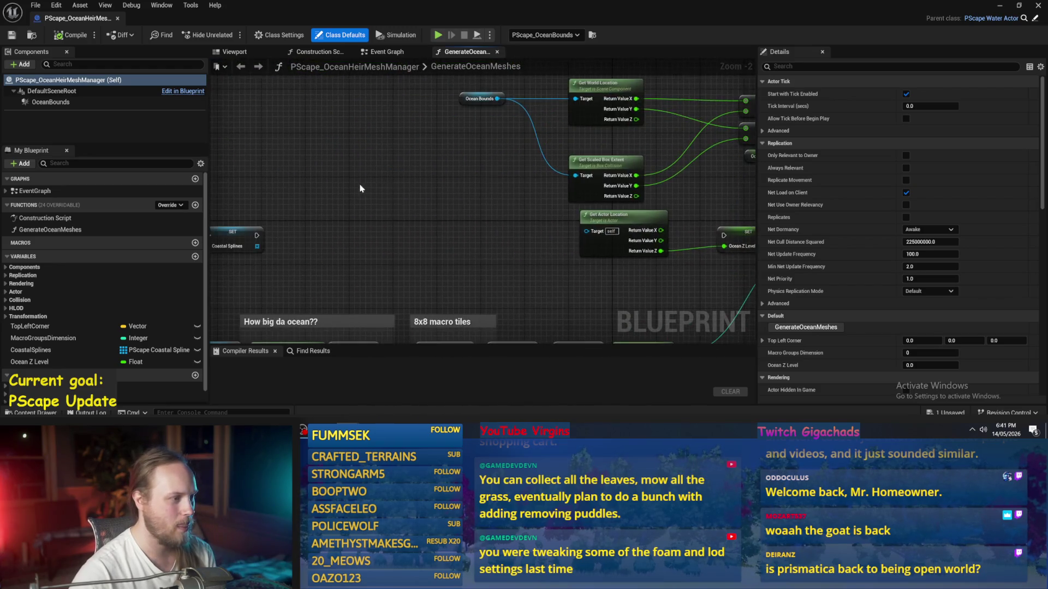
{"action": "mouse_move", "coordinate": [507, 170]}
{"action": "left_mouse_down"}
{"action": "mouse_move", "coordinate": [601, 171]}
{"action": "mouse_move", "coordinate": [568, 179]}
{"action": "left_mouse_up"}
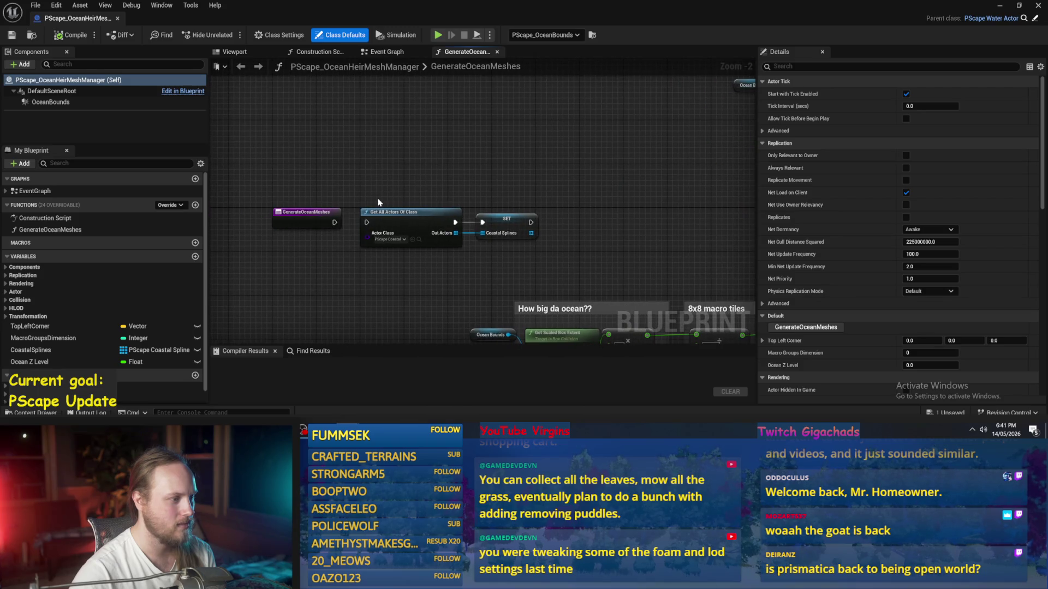
{"action": "mouse_move", "coordinate": [294, 191]}
{"action": "left_mouse_down"}
{"action": "mouse_move", "coordinate": [297, 350]}
{"action": "mouse_move", "coordinate": [322, 262]}
{"action": "mouse_move", "coordinate": [311, 221]}
{"action": "mouse_move", "coordinate": [309, 249]}
{"action": "left_mouse_up"}
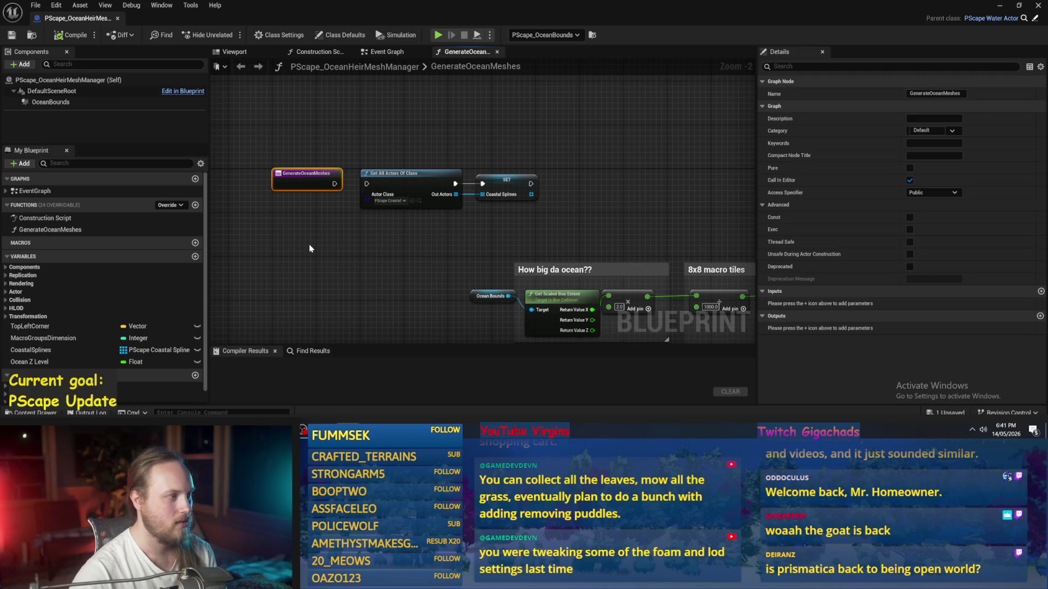
{"action": "left_click", "coordinate": [309, 249]}
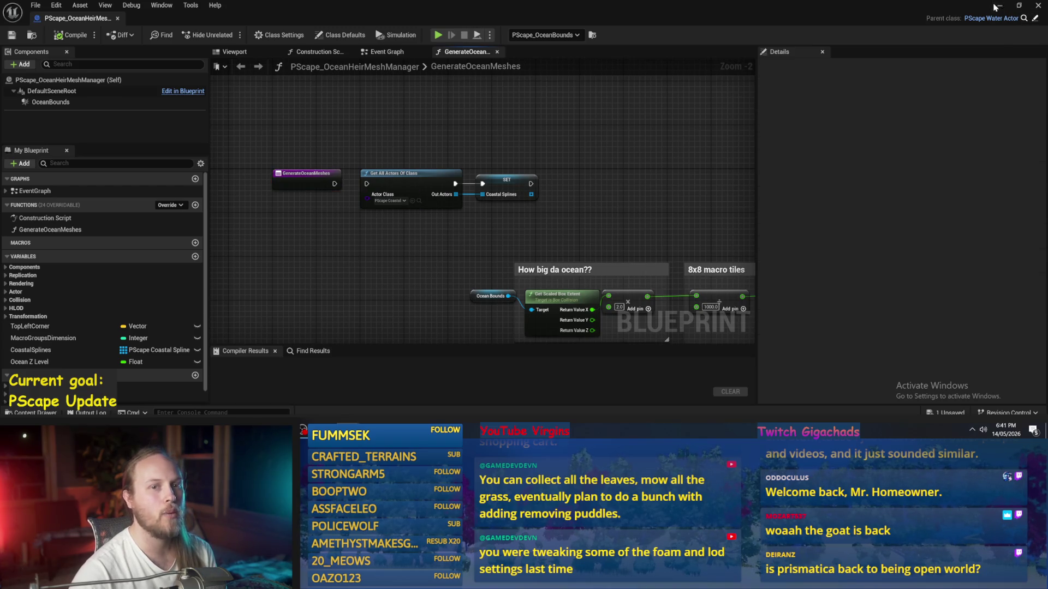
{"action": "left_click", "coordinate": [997, 5]}
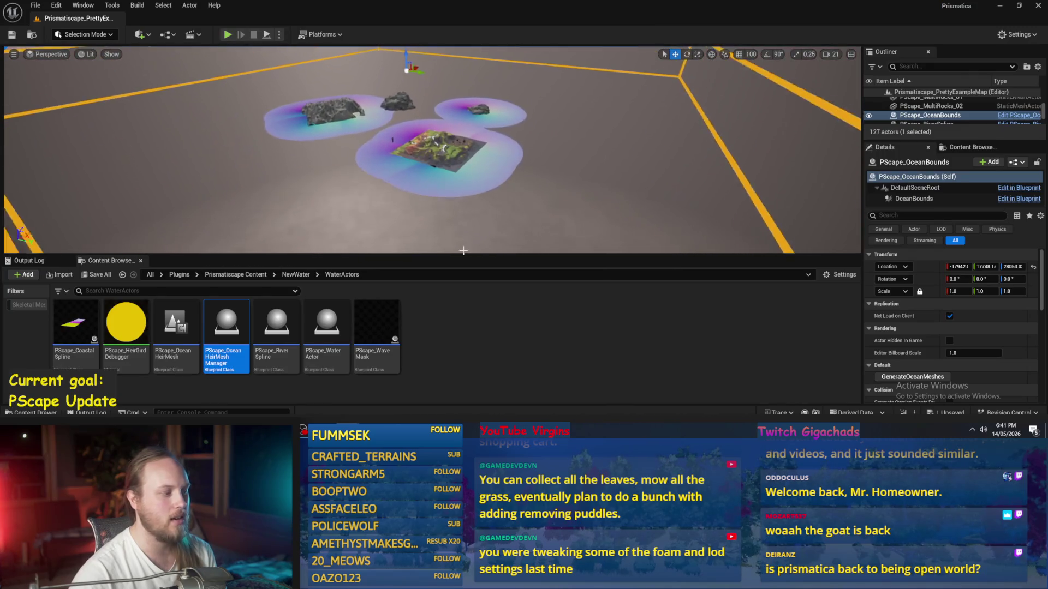
Step: Browse the NewWater folder's assets, then return to the Prismatiscape Content folder
{"action": "left_click", "coordinate": [303, 276]}
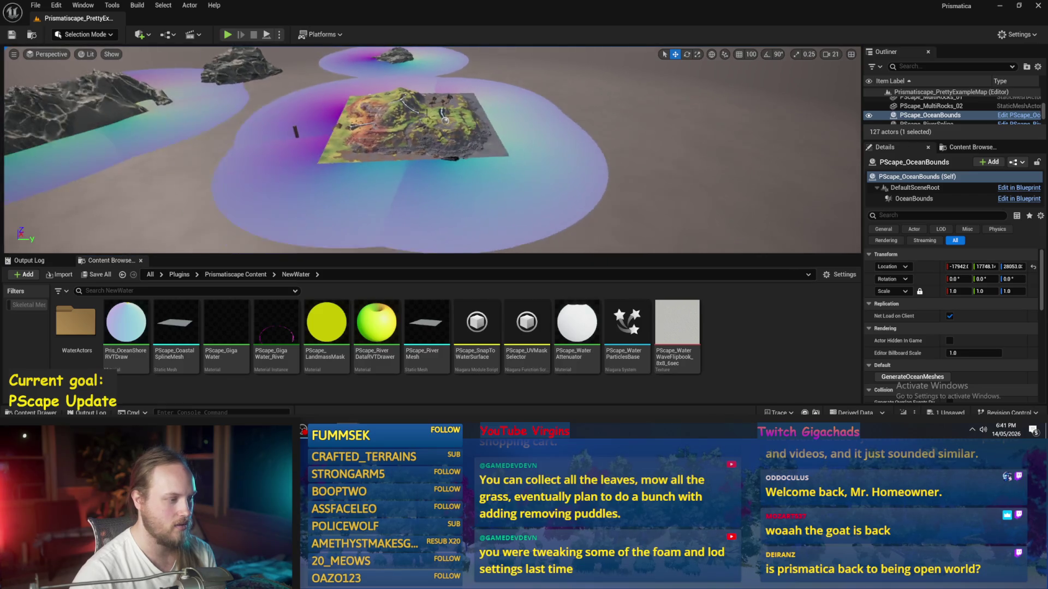
{"action": "scroll", "coordinate": [431, 150], "scroll_direction": "down", "scroll_amount": 3}
{"action": "scroll", "coordinate": [524, 168], "scroll_direction": "down", "scroll_amount": 1}
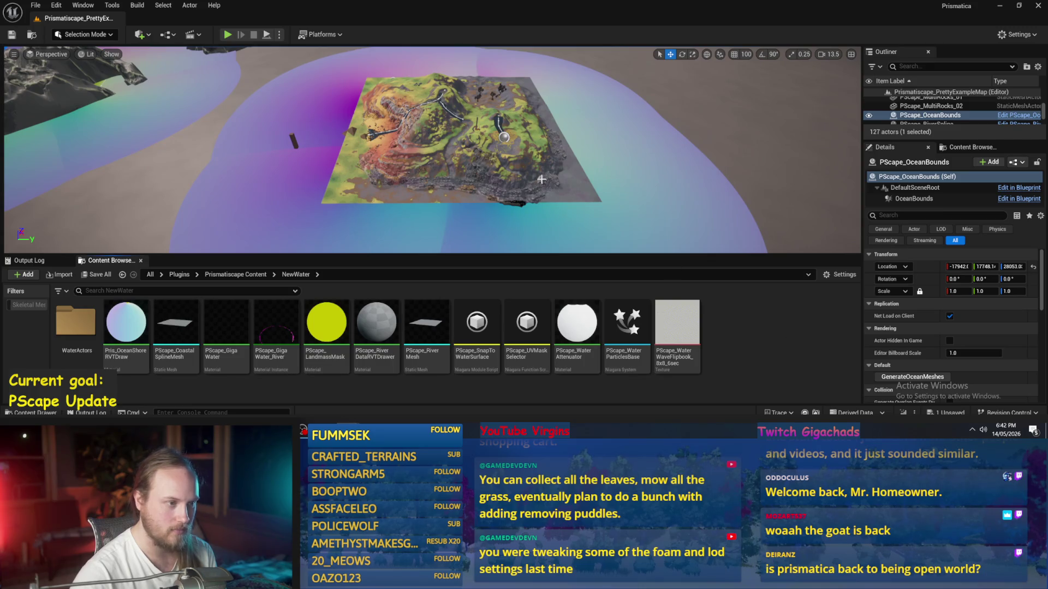
{"action": "scroll", "coordinate": [541, 179], "scroll_direction": "down", "scroll_amount": 1}
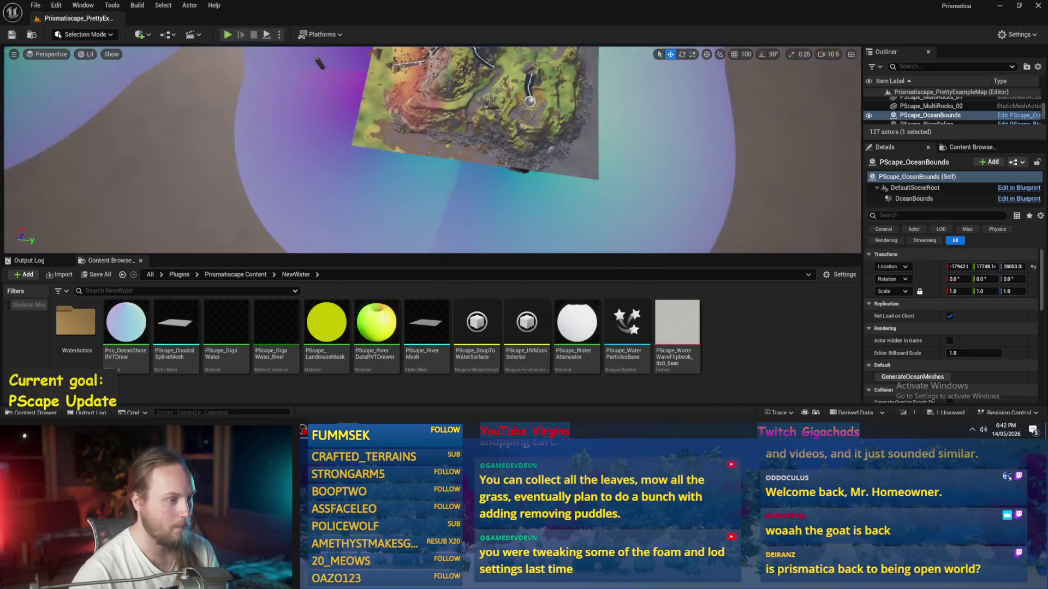
{"action": "scroll", "coordinate": [431, 150], "scroll_direction": "up", "scroll_amount": 3}
{"action": "scroll", "coordinate": [447, 179], "scroll_direction": "down", "scroll_amount": 5}
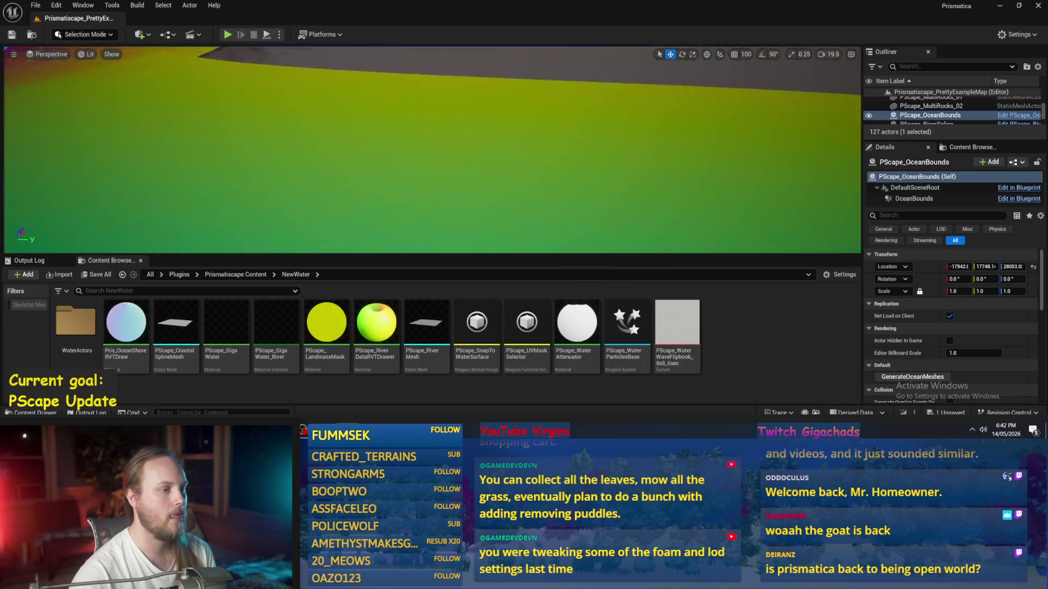
{"action": "scroll", "coordinate": [432, 149], "scroll_direction": "down", "scroll_amount": 2}
{"action": "scroll", "coordinate": [432, 151], "scroll_direction": "up", "scroll_amount": 5}
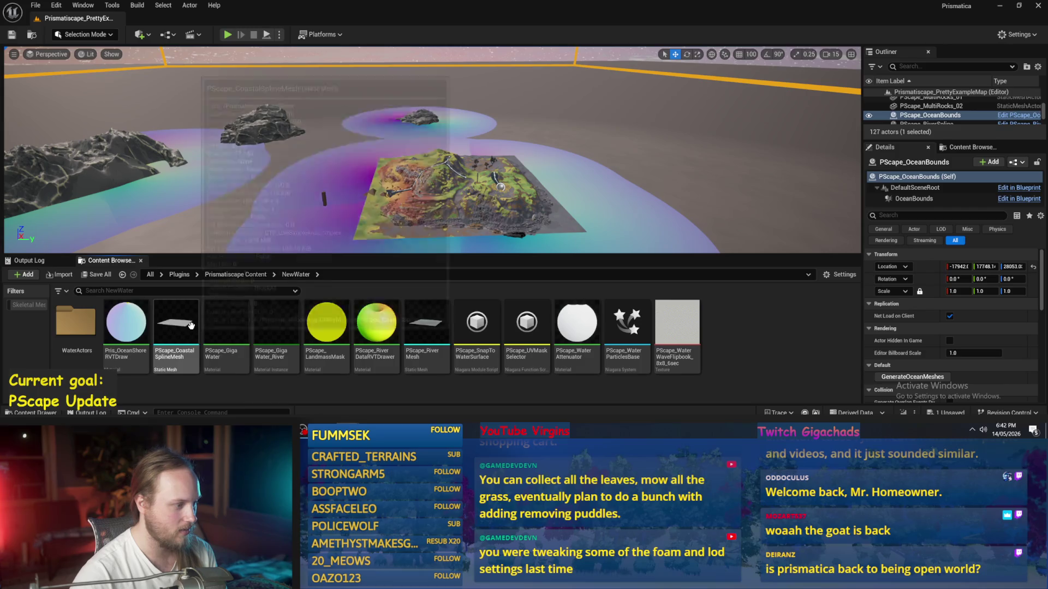
{"action": "scroll", "coordinate": [433, 150], "scroll_direction": "up", "scroll_amount": 3}
{"action": "scroll", "coordinate": [432, 150], "scroll_direction": "up", "scroll_amount": 3}
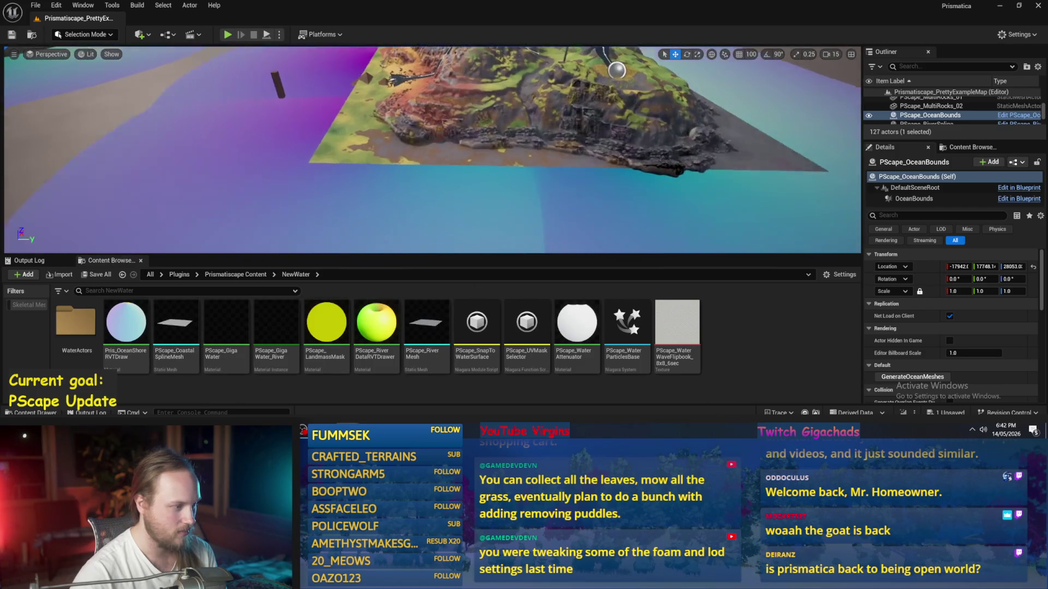
{"action": "left_click", "coordinate": [235, 275]}
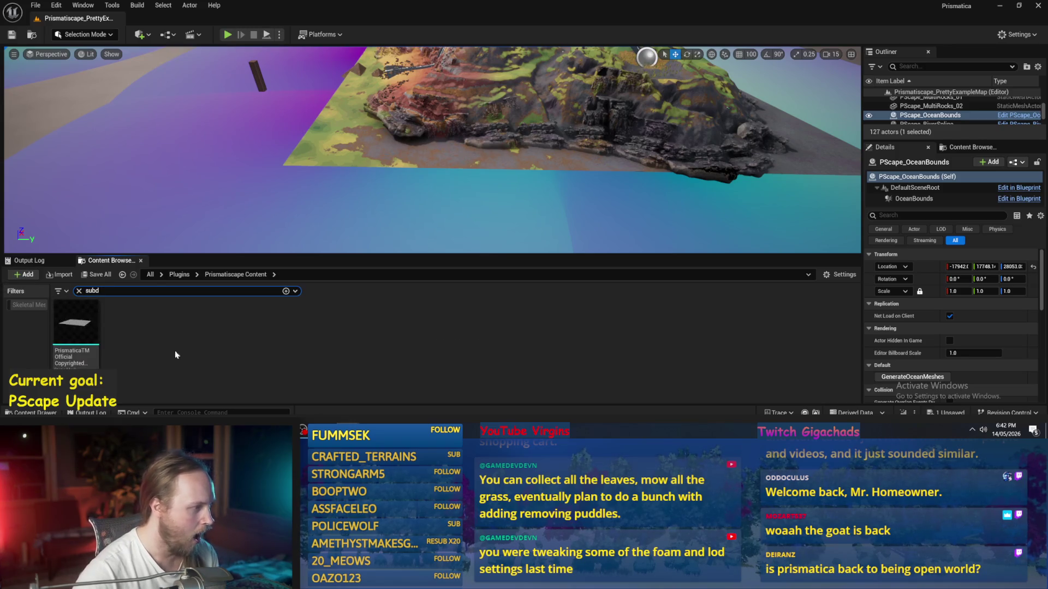
Step: Place a subdivided plane mesh in the level and assign it the Pris_OceanTesto material
{"action": "left_click_drag", "start_coordinate": [75, 321], "coordinate": [578, 143]}
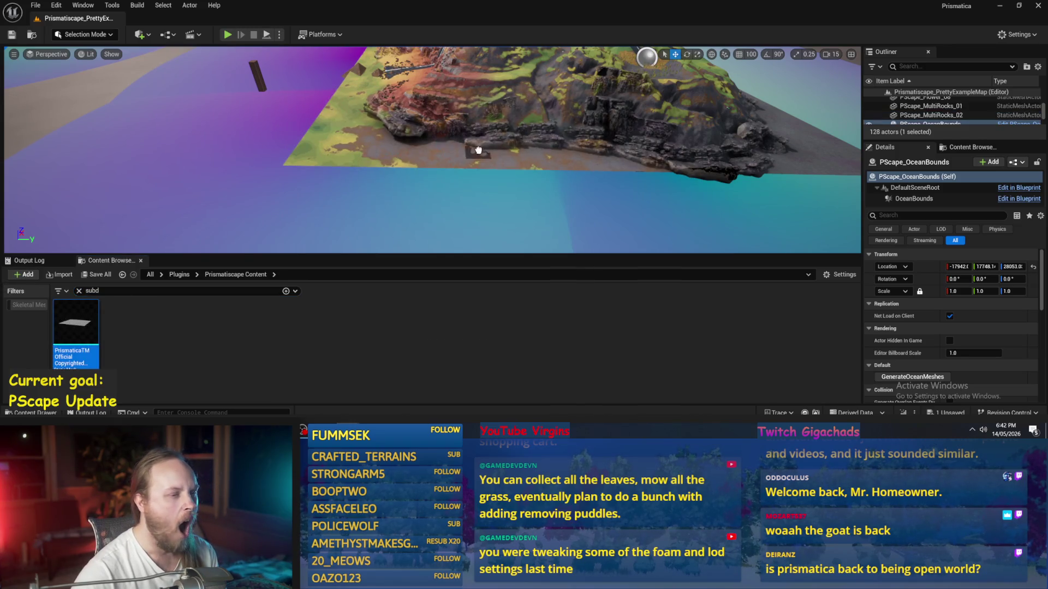
{"action": "scroll", "coordinate": [498, 138], "scroll_direction": "down", "scroll_amount": 3}
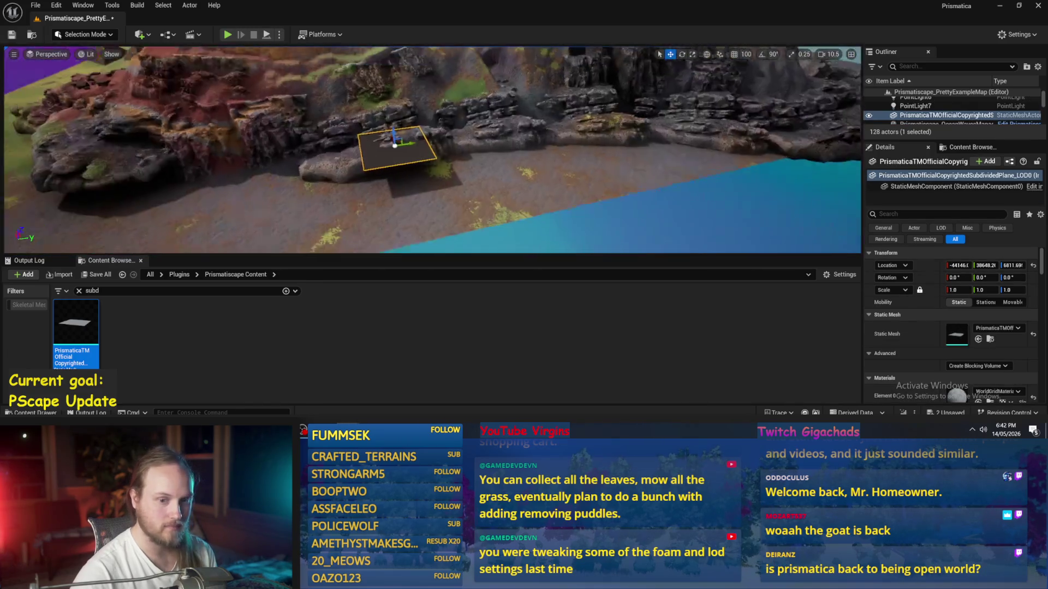
{"action": "scroll", "coordinate": [961, 338], "scroll_direction": "down", "scroll_amount": 2}
{"action": "left_click", "coordinate": [997, 363]}
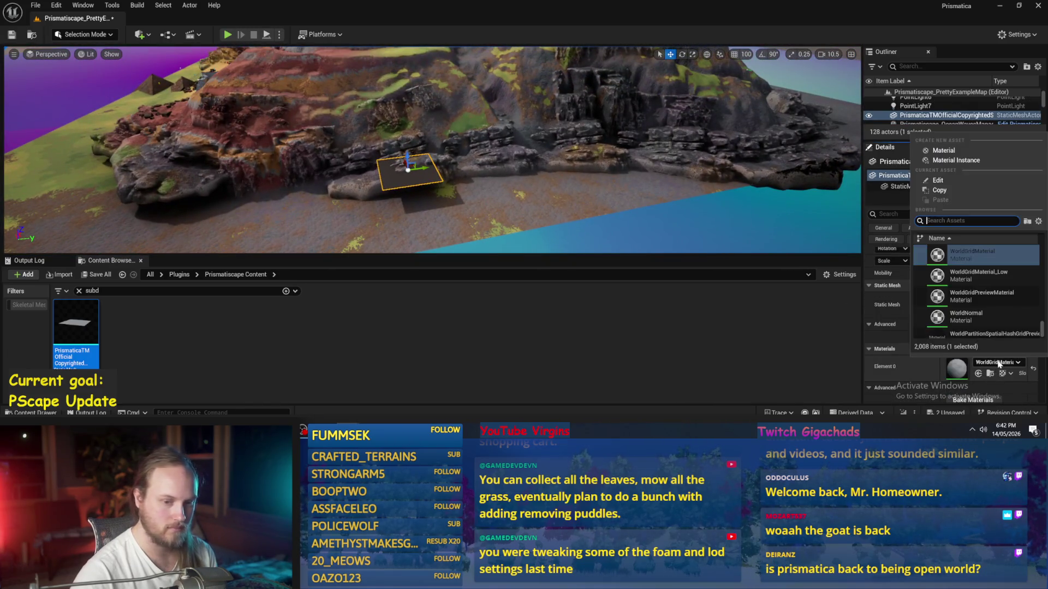
{"action": "type", "text": "ocean"}
{"action": "scroll", "coordinate": [998, 318], "scroll_direction": "down", "scroll_amount": 2}
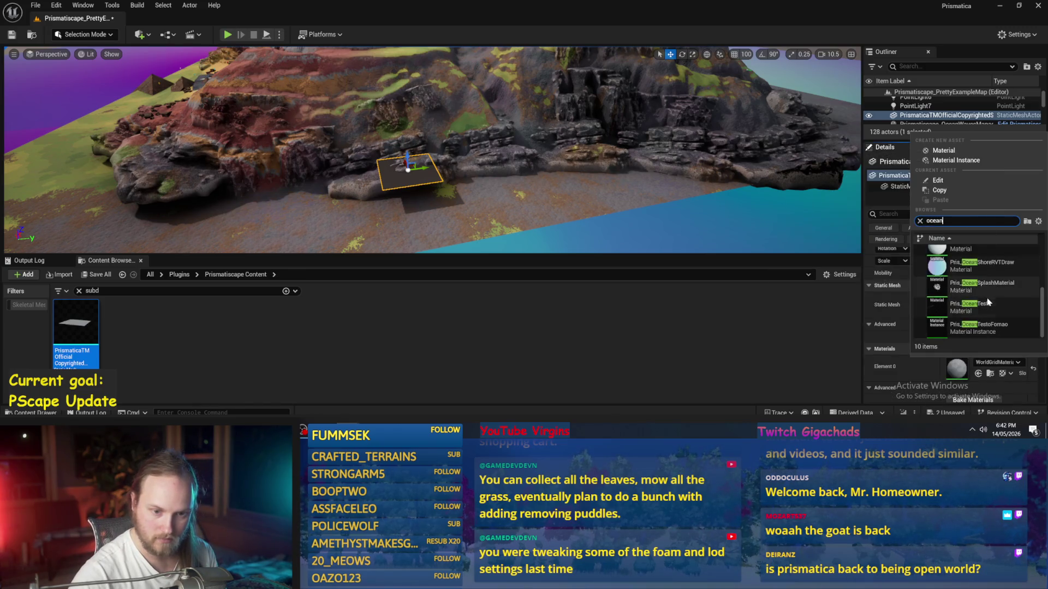
{"action": "left_click", "coordinate": [997, 308]}
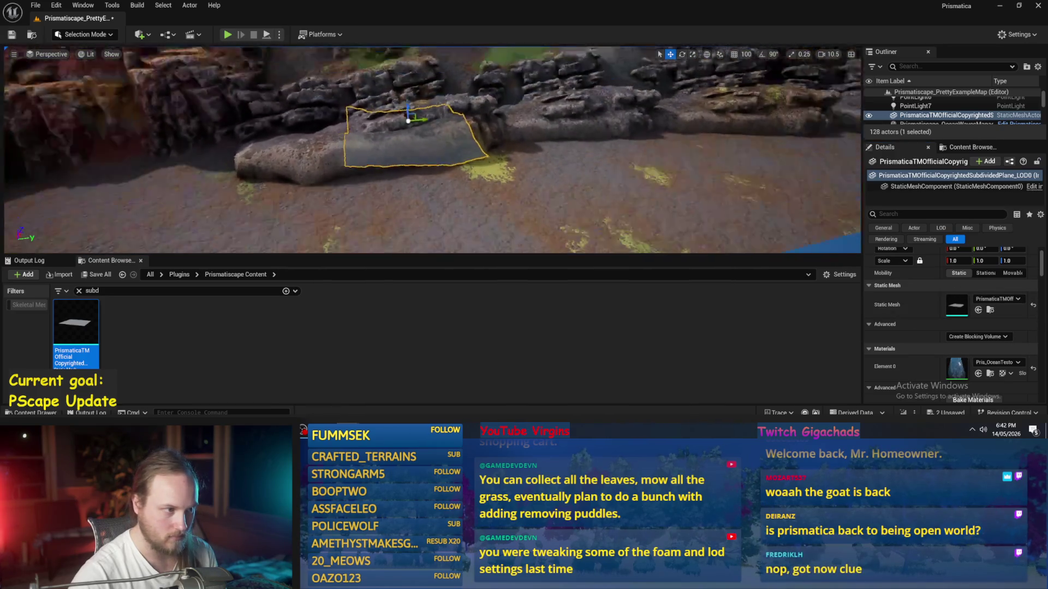
Step: Scale the ocean plane to about 12.5, move it beside the island and frame it
{"action": "key", "text": "r"}
{"action": "left_click_drag", "start_coordinate": [429, 132], "coordinate": [434, 130]}
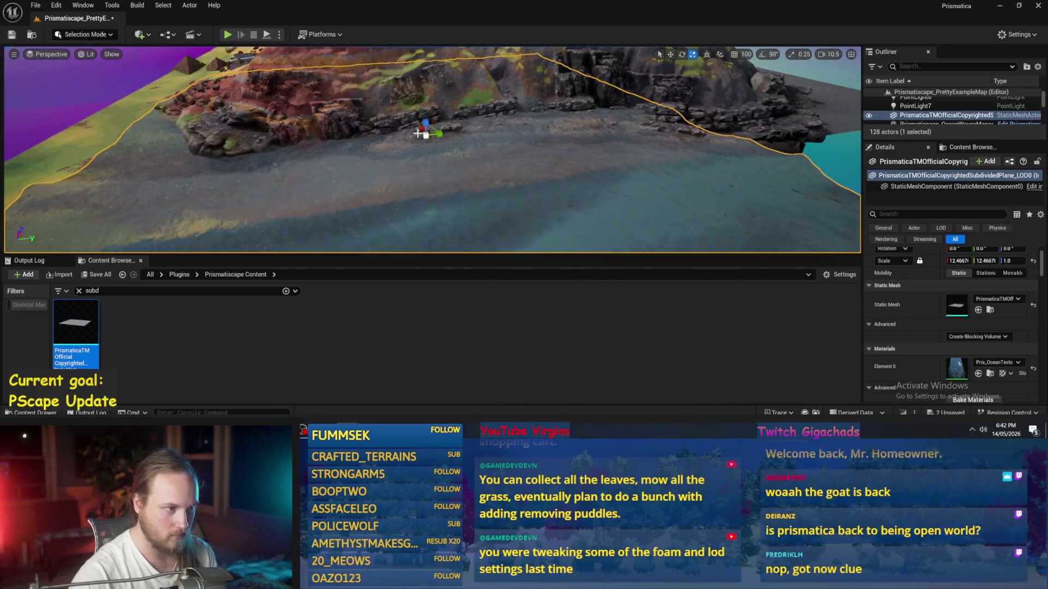
{"action": "key", "text": "w"}
{"action": "mouse_move", "coordinate": [602, 127]}
{"action": "left_mouse_down"}
{"action": "mouse_move", "coordinate": [344, 183]}
{"action": "mouse_move", "coordinate": [343, 101]}
{"action": "mouse_move", "coordinate": [551, 191]}
{"action": "mouse_move", "coordinate": [624, 195]}
{"action": "mouse_move", "coordinate": [847, 118]}
{"action": "mouse_move", "coordinate": [819, 134]}
{"action": "left_mouse_up"}
{"action": "key", "text": "f"}
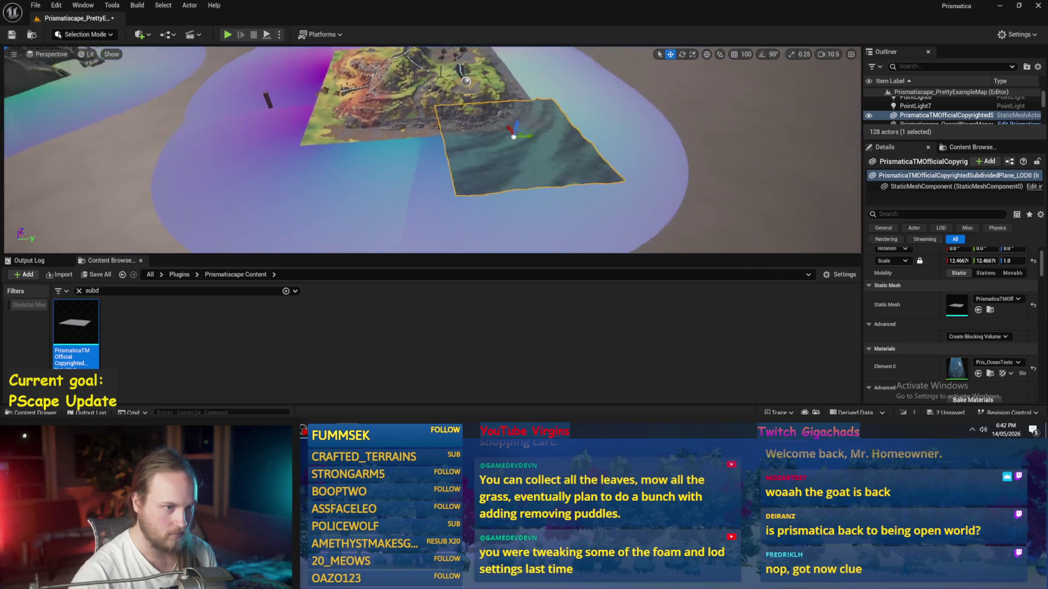
Step: Duplicate the ocean plane and scale the larger plane under the island up to about 38
{"action": "mouse_move", "coordinate": [535, 131]}
{"action": "left_mouse_down"}
{"action": "mouse_move", "coordinate": [299, 140]}
{"action": "mouse_move", "coordinate": [401, 143]}
{"action": "left_mouse_up"}
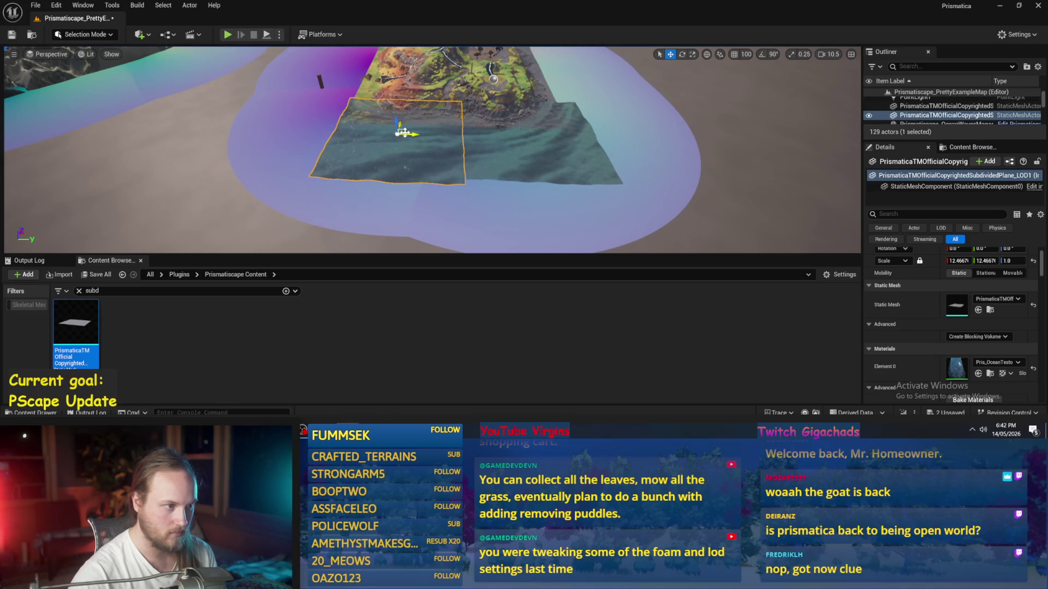
{"action": "left_click", "coordinate": [428, 163]}
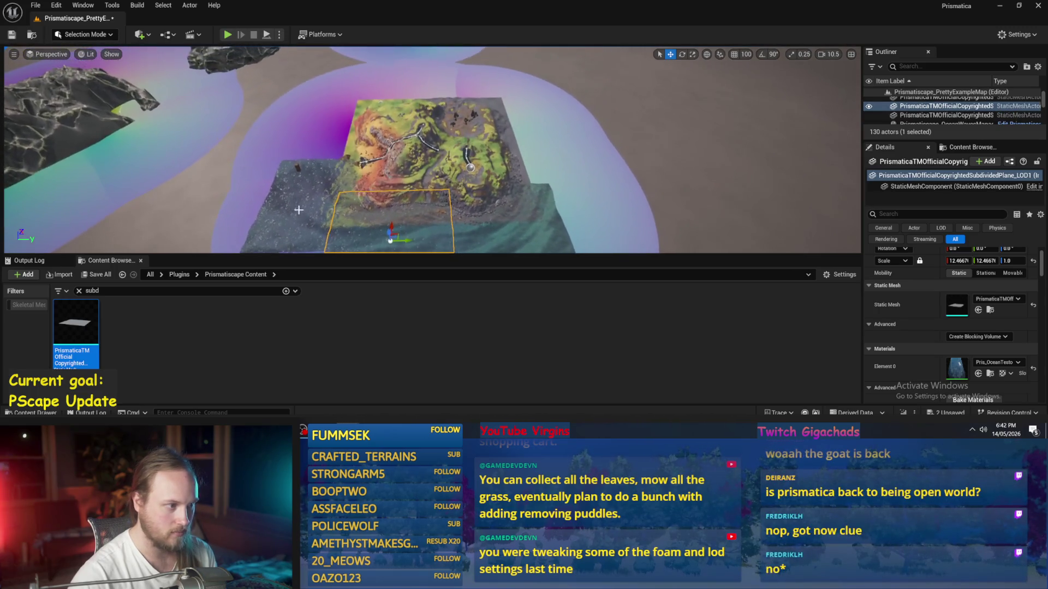
{"action": "left_click", "coordinate": [384, 164]}
{"action": "key", "text": "r"}
{"action": "mouse_move", "coordinate": [384, 162]}
{"action": "left_mouse_down"}
{"action": "mouse_move", "coordinate": [368, 164]}
{"action": "mouse_move", "coordinate": [402, 114]}
{"action": "mouse_move", "coordinate": [467, 163]}
{"action": "mouse_move", "coordinate": [467, 191]}
{"action": "left_mouse_up"}
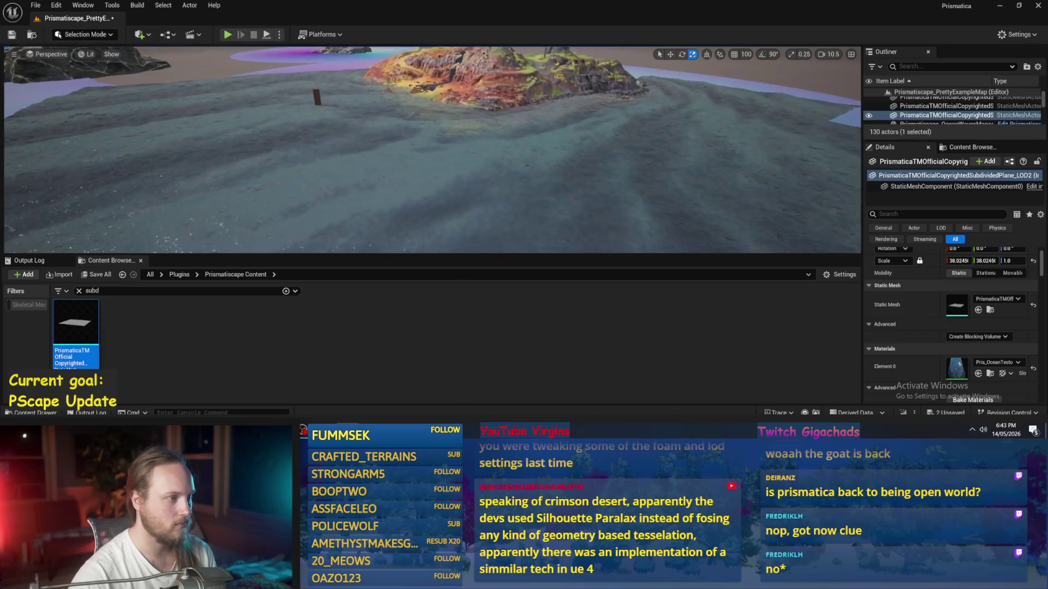
{"action": "left_click", "coordinate": [996, 362]}
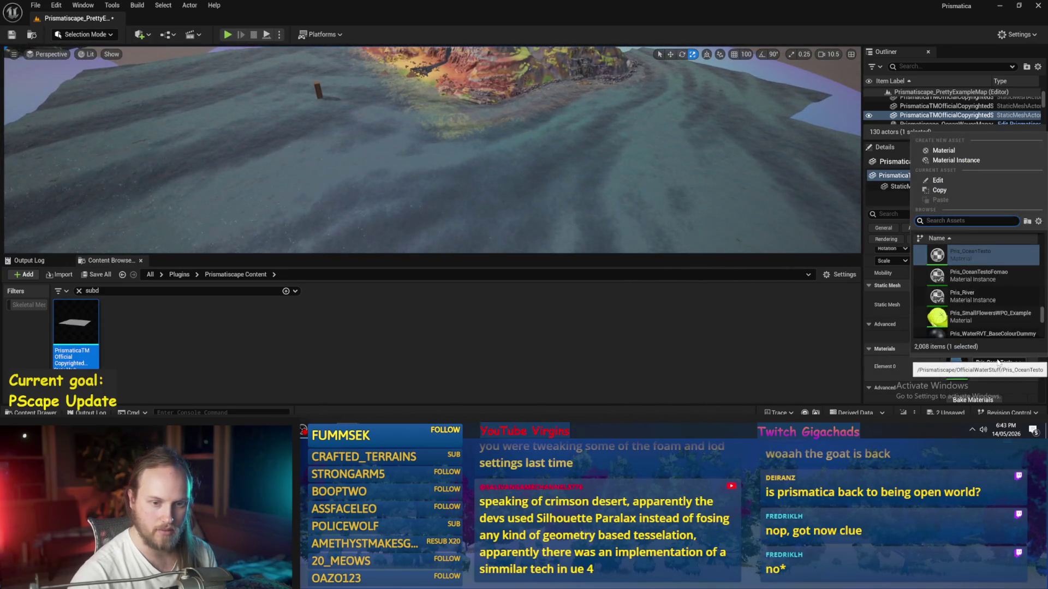
Step: Delete the stray mesh and duplicate plane, then assign a different material to the remaining plane
{"action": "mouse_move", "coordinate": [524, 164]}
{"action": "left_mouse_down"}
{"action": "mouse_move", "coordinate": [538, 187]}
{"action": "mouse_move", "coordinate": [516, 134]}
{"action": "left_mouse_up"}
{"action": "left_click", "coordinate": [515, 134]}
{"action": "key", "text": "Delete"}
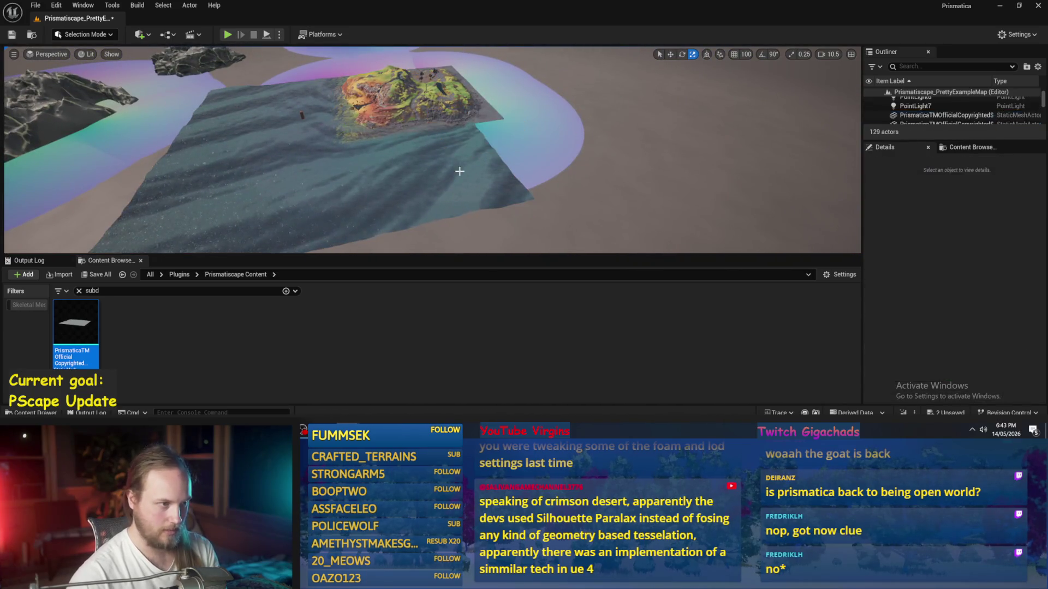
{"action": "left_click", "coordinate": [435, 142]}
{"action": "key", "text": "Delete"}
{"action": "left_click", "coordinate": [422, 187]}
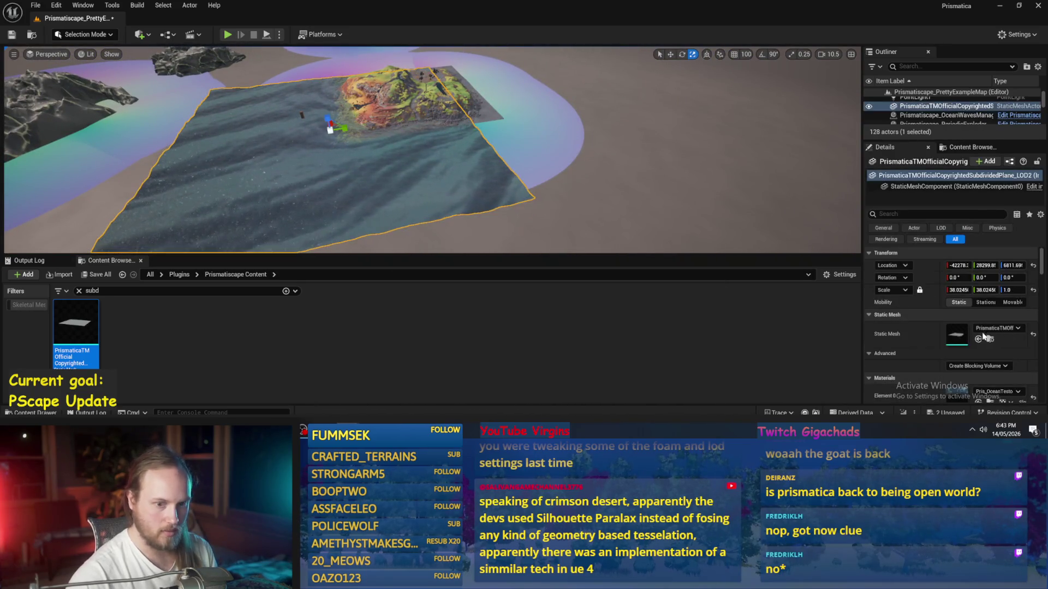
{"action": "scroll", "coordinate": [993, 389], "scroll_direction": "down", "scroll_amount": 1}
{"action": "left_click", "coordinate": [996, 363]}
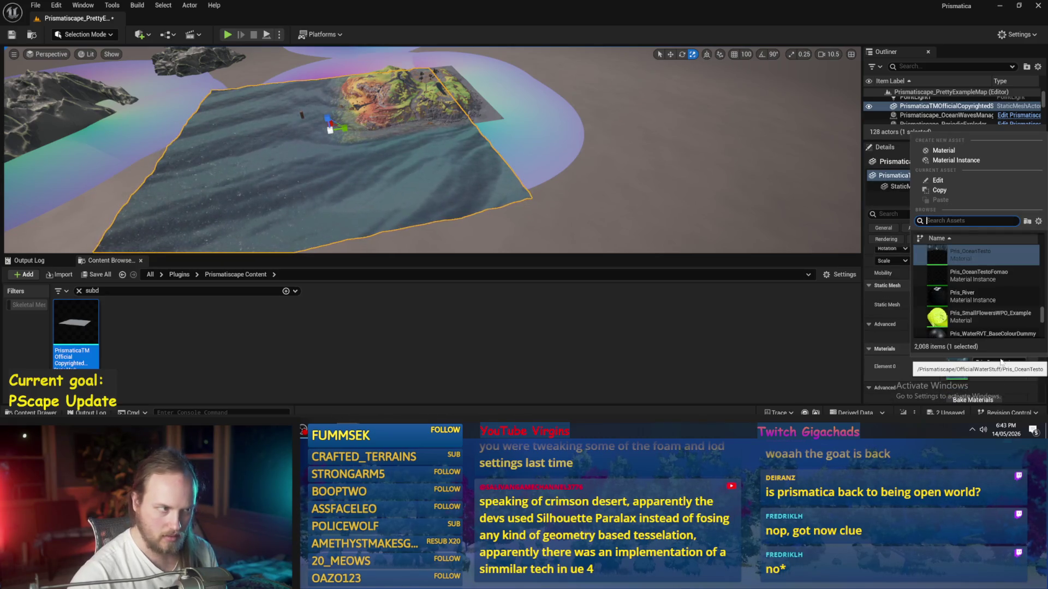
{"action": "scroll", "coordinate": [983, 295], "scroll_direction": "down", "scroll_amount": 1}
{"action": "left_click", "coordinate": [980, 278]}
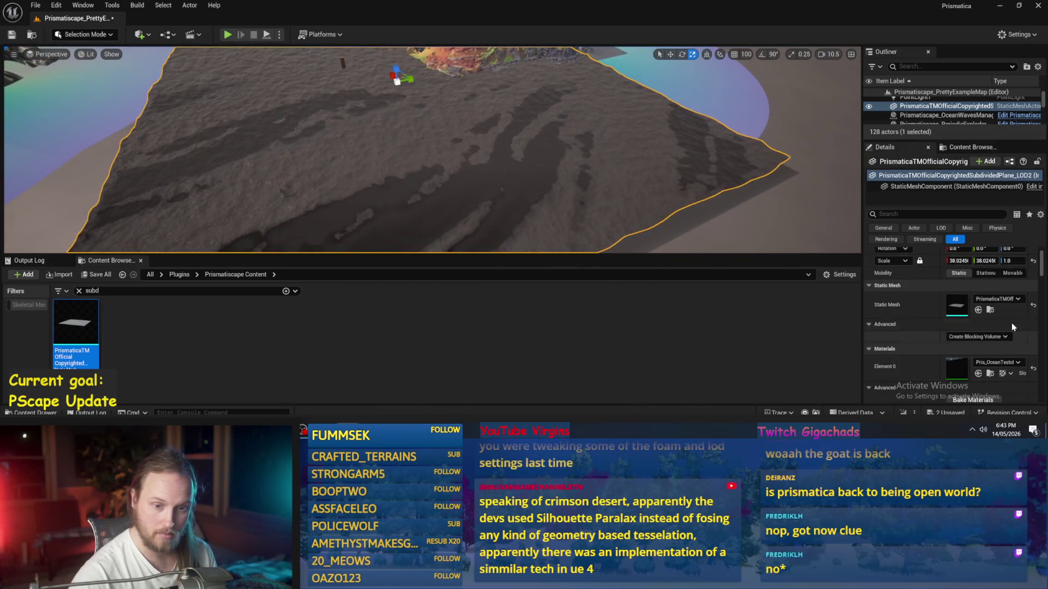
Step: Search the material picker for 'pscape' water materials, then close it without changes
{"action": "left_click", "coordinate": [986, 364]}
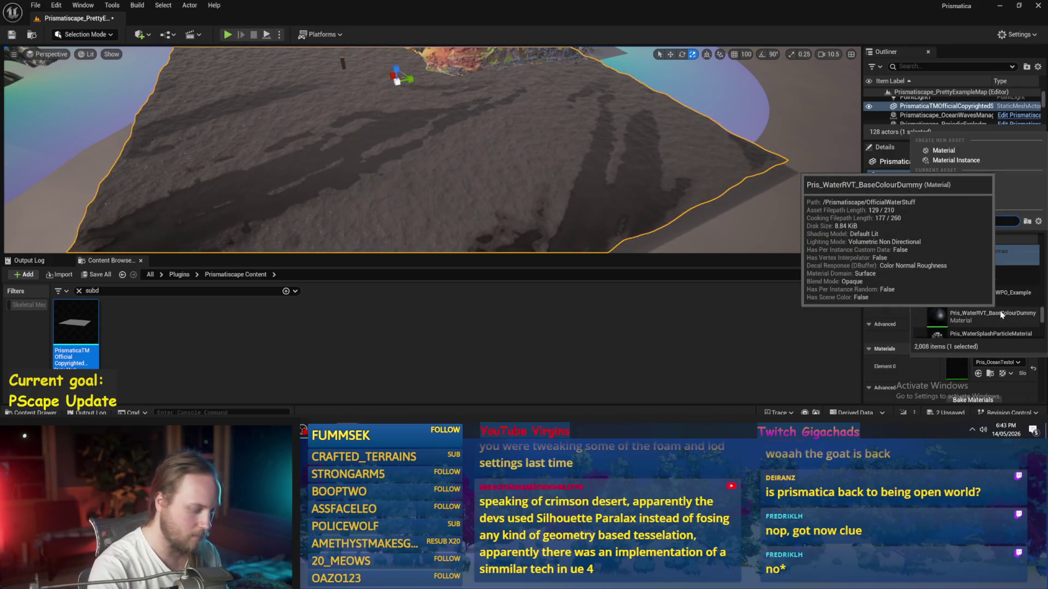
{"action": "type", "text": "pscape"}
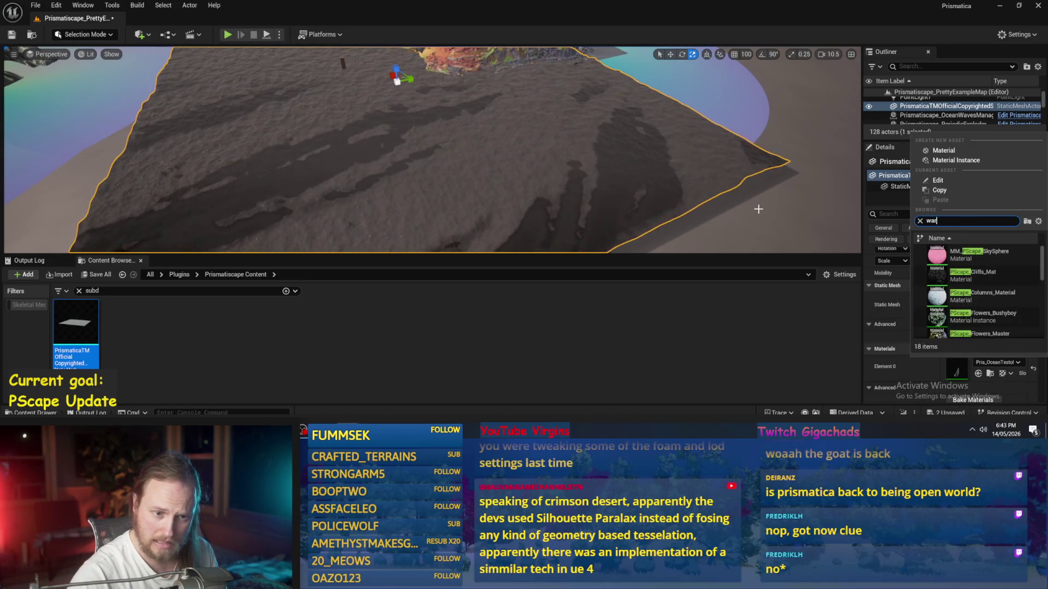
{"action": "type", "text": "erter"}
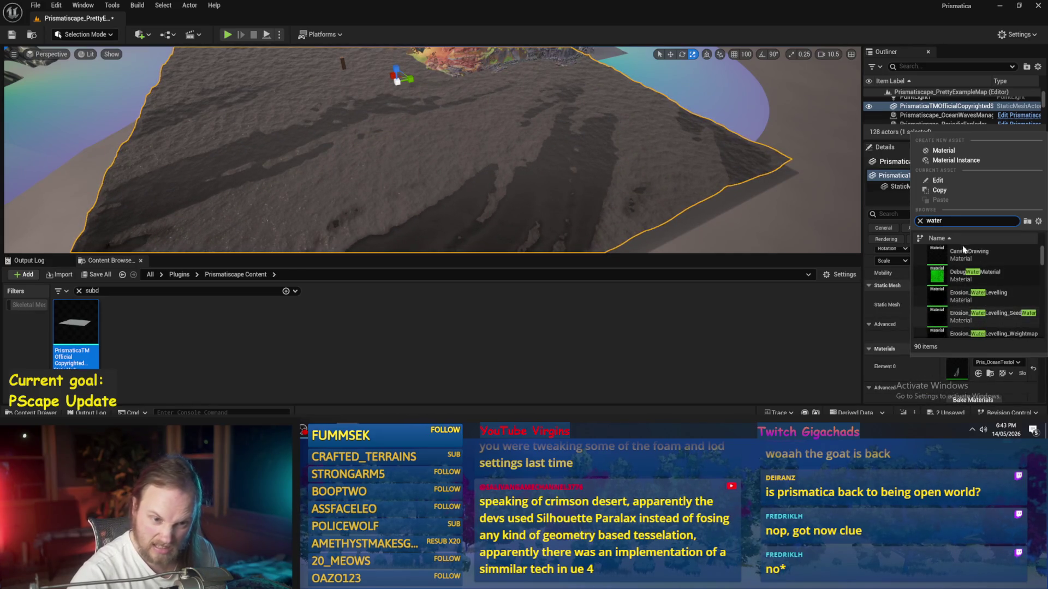
{"action": "scroll", "coordinate": [964, 249], "scroll_direction": "down", "scroll_amount": 1}
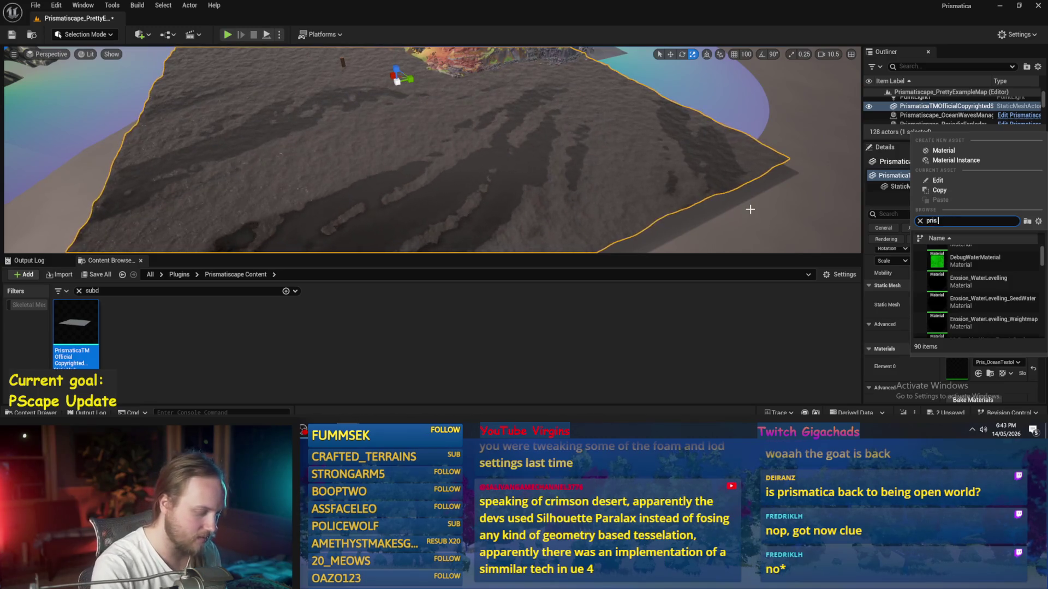
{"action": "scroll", "coordinate": [1004, 290], "scroll_direction": "down", "scroll_amount": 10}
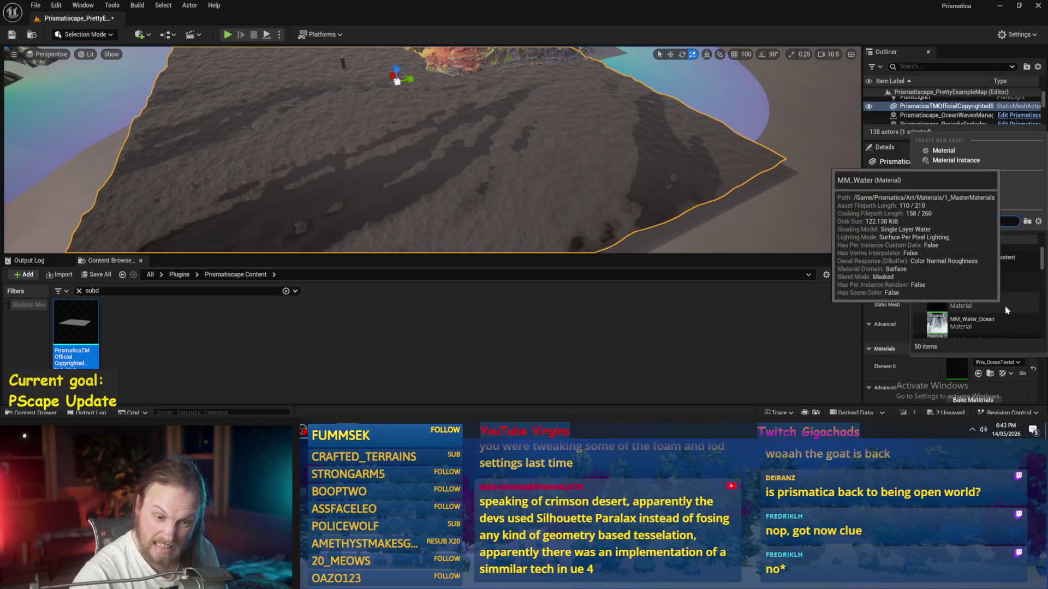
{"action": "scroll", "coordinate": [1007, 297], "scroll_direction": "down", "scroll_amount": 5}
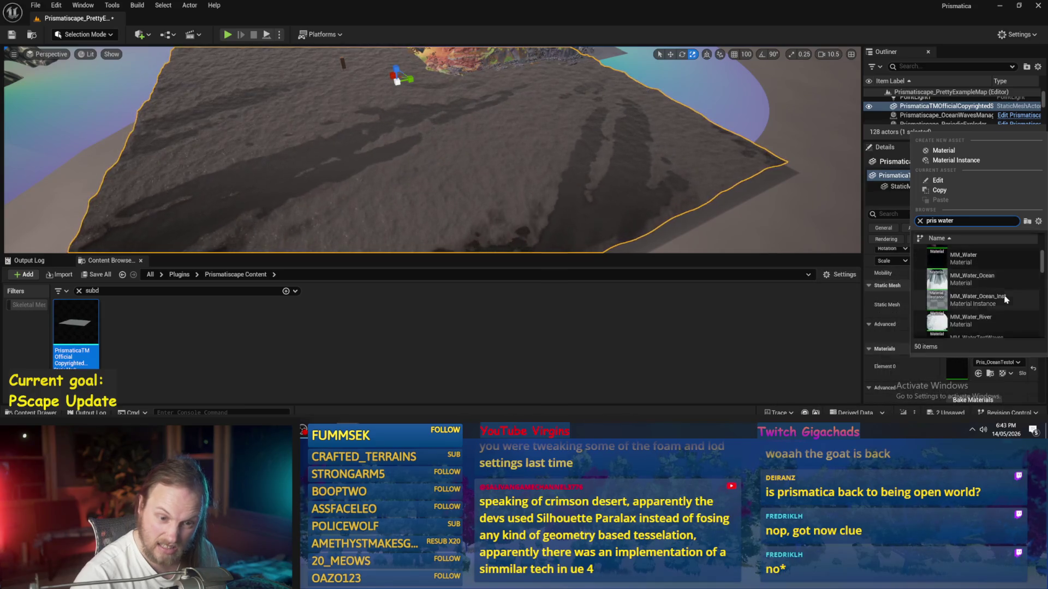
{"action": "mouse_move", "coordinate": [995, 311]}
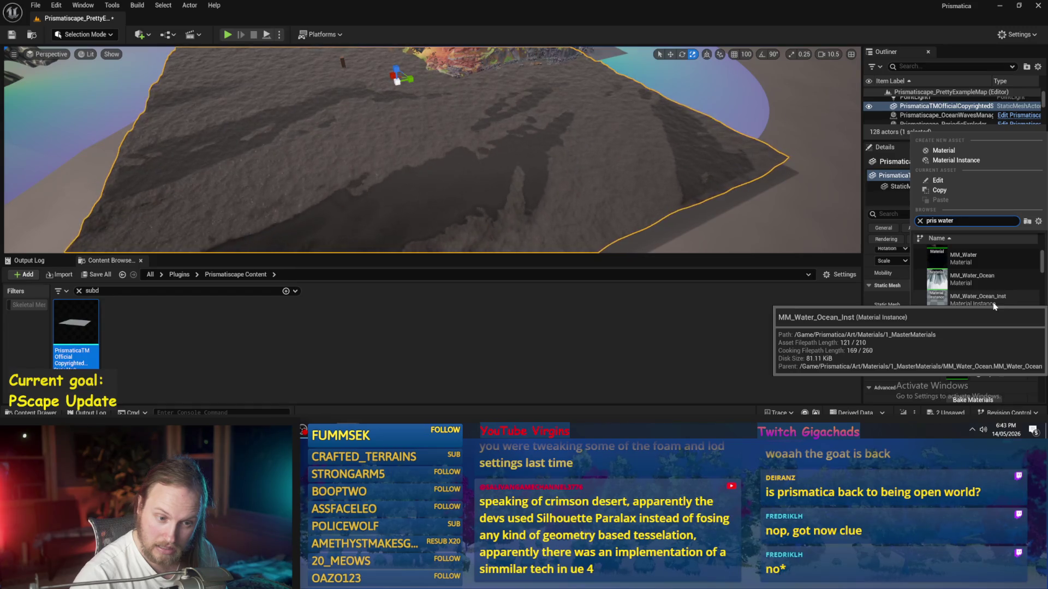
{"action": "scroll", "coordinate": [996, 294], "scroll_direction": "down", "scroll_amount": 5}
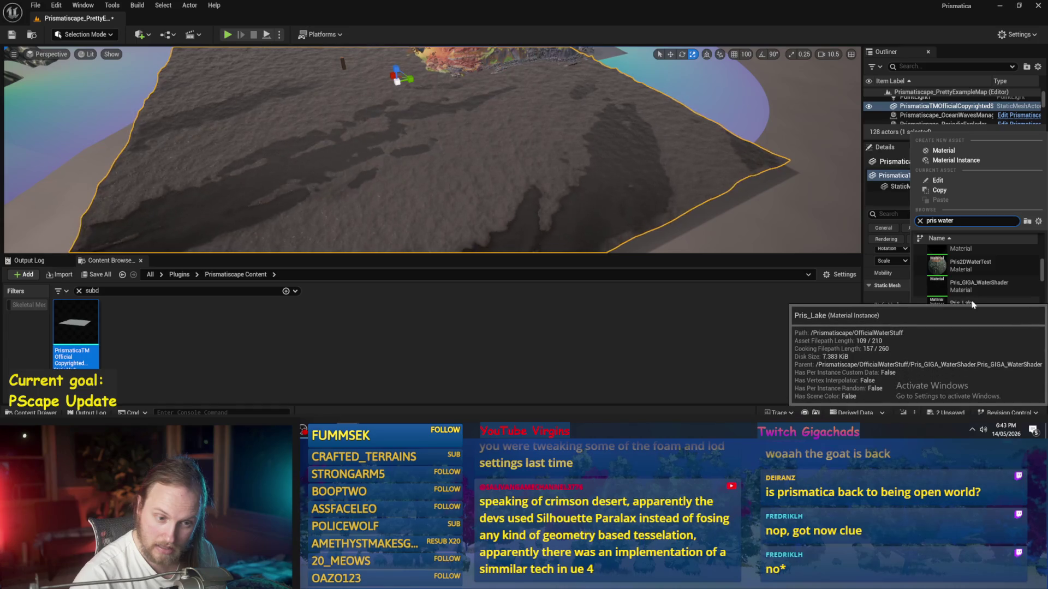
{"action": "scroll", "coordinate": [977, 303], "scroll_direction": "down", "scroll_amount": 5}
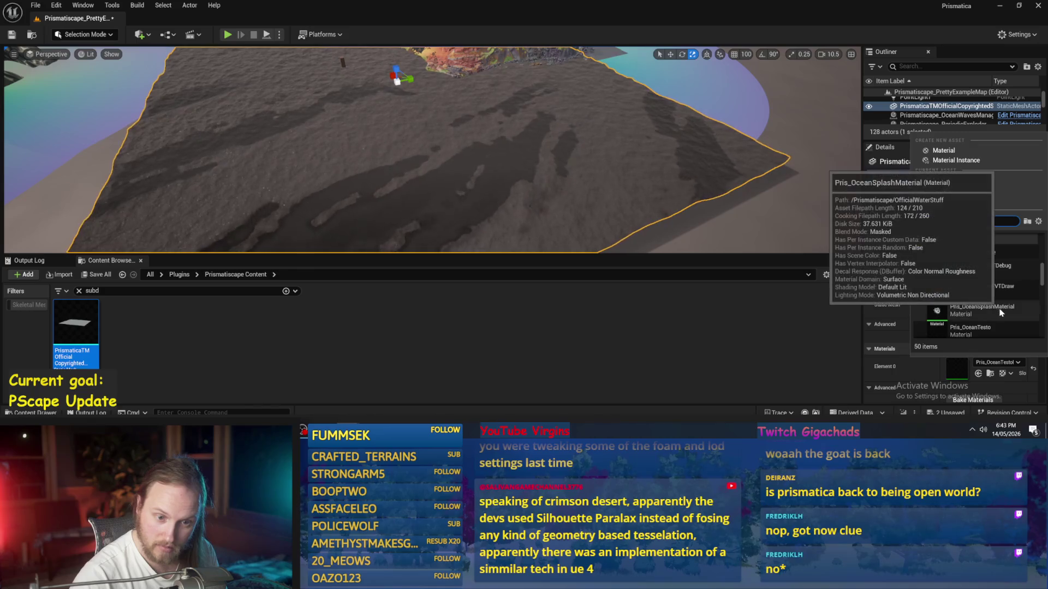
{"action": "mouse_move", "coordinate": [957, 273]}
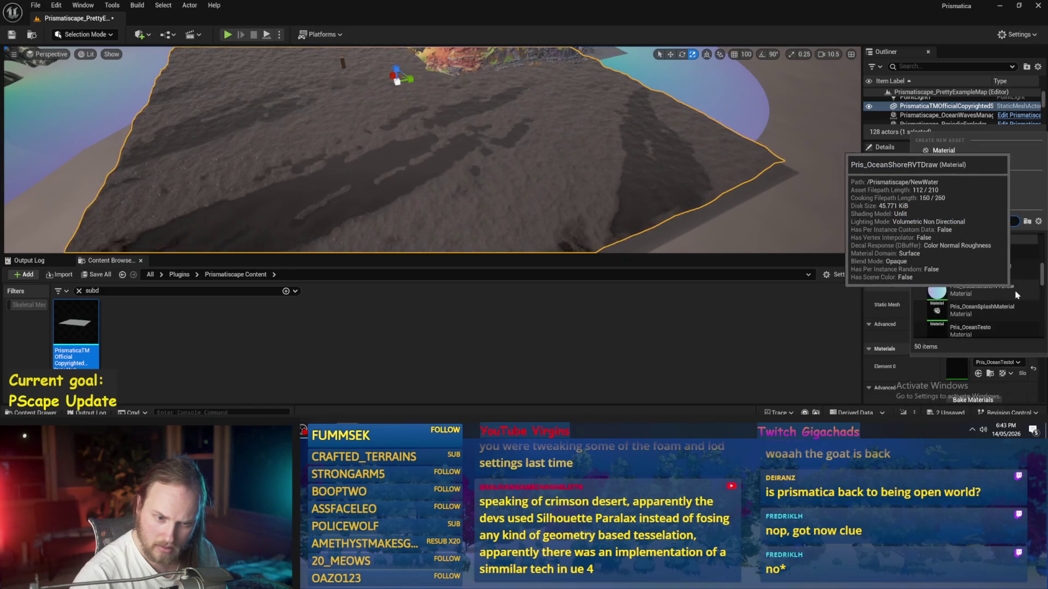
{"action": "mouse_move", "coordinate": [976, 329]}
{"action": "scroll", "coordinate": [976, 329], "scroll_direction": "down", "scroll_amount": 1}
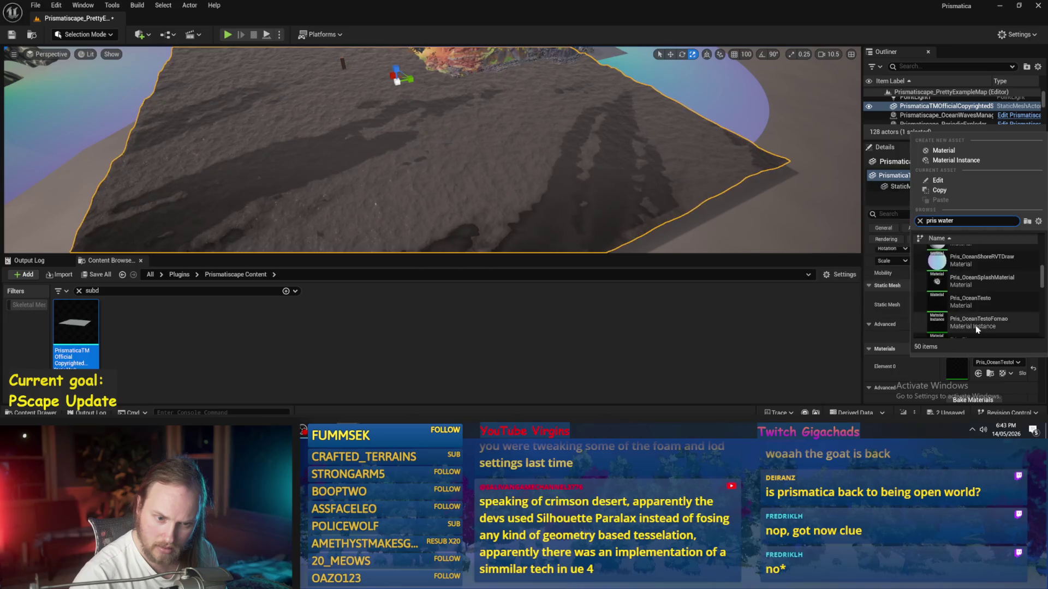
{"action": "left_click", "coordinate": [220, 301]}
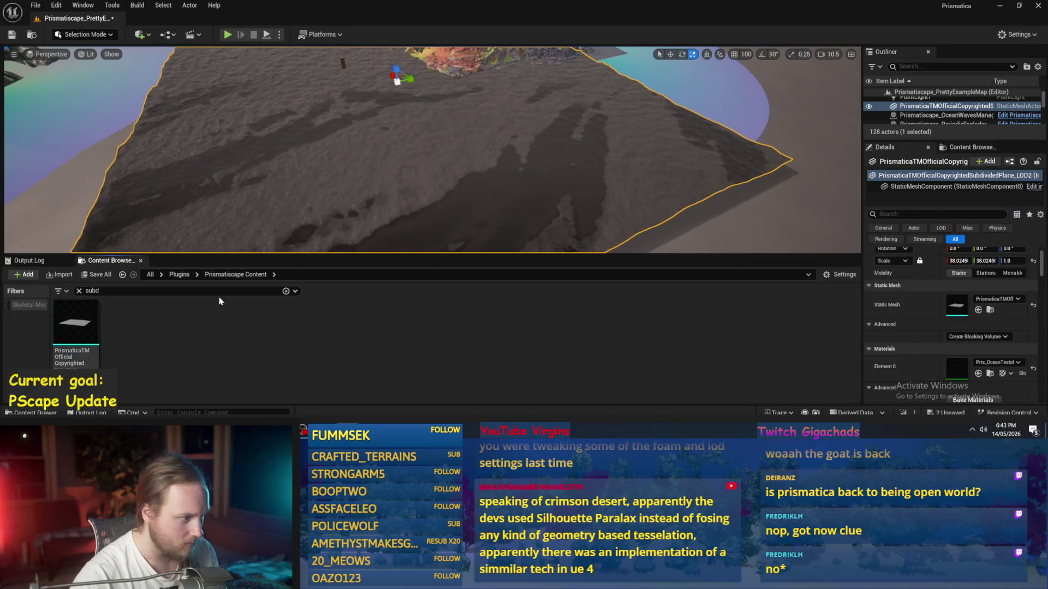
Step: Clear the search, drag PScape_GigaWater from NewWater onto the plane, and scale it to about 194
{"action": "left_click", "coordinate": [79, 291]}
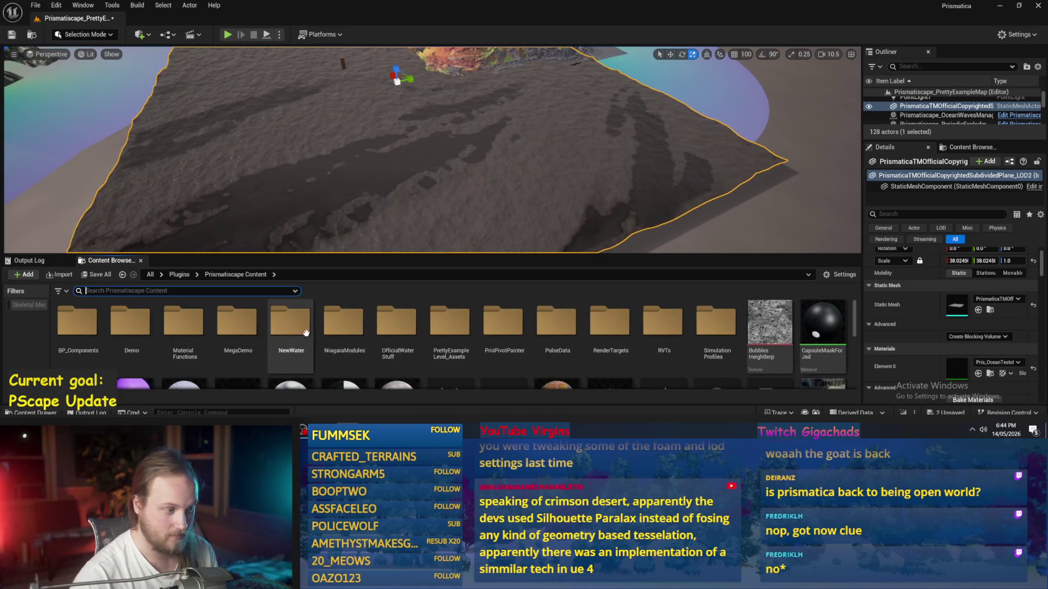
{"action": "double_click", "coordinate": [283, 322]}
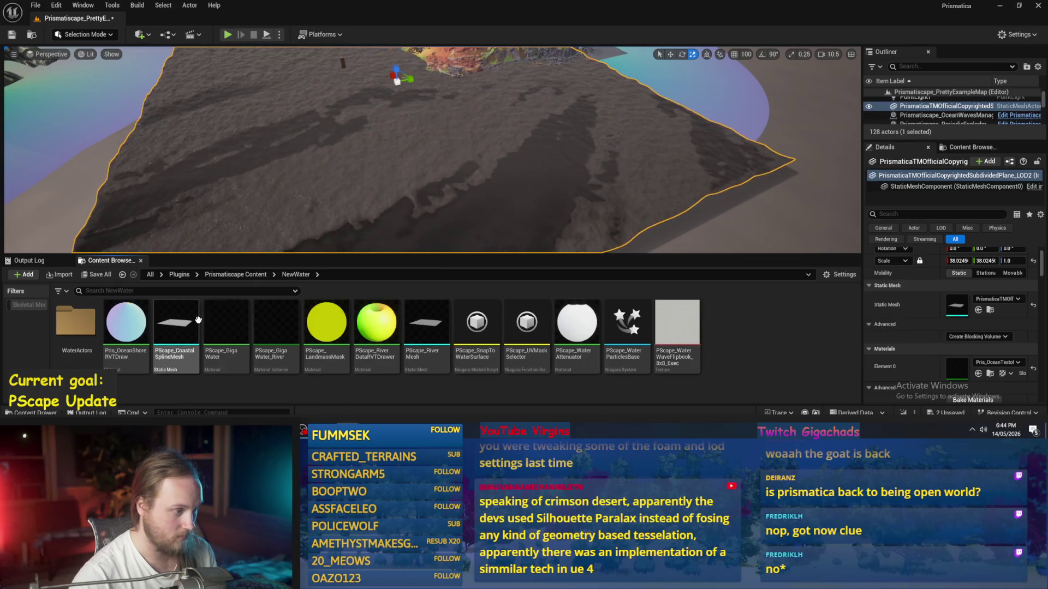
{"action": "mouse_move", "coordinate": [279, 320]}
{"action": "mouse_move", "coordinate": [227, 322]}
{"action": "left_mouse_down"}
{"action": "mouse_move", "coordinate": [589, 164]}
{"action": "mouse_move", "coordinate": [541, 210]}
{"action": "left_mouse_up"}
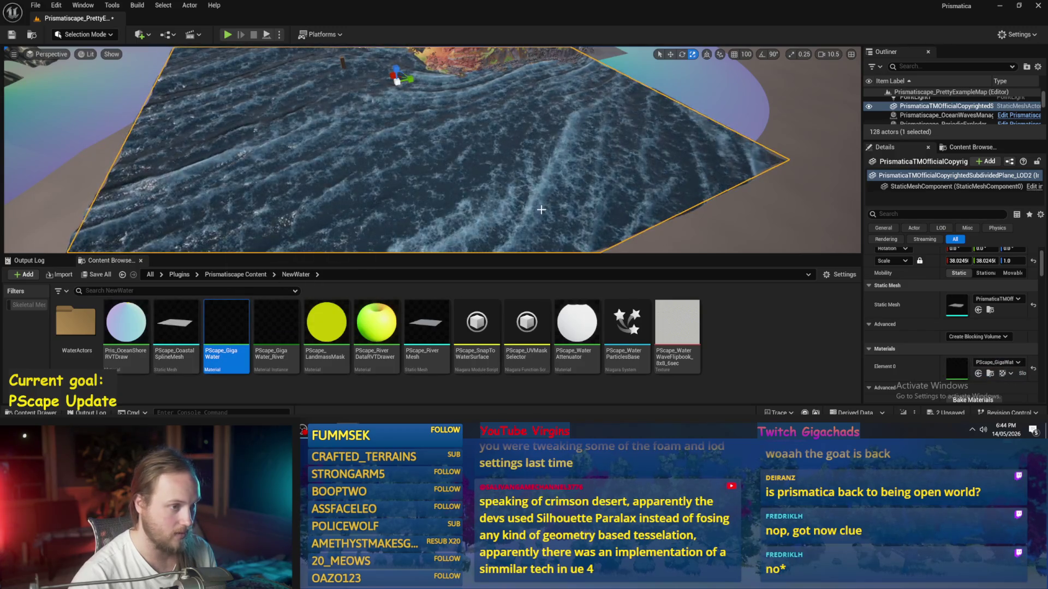
{"action": "scroll", "coordinate": [541, 210], "scroll_direction": "down", "scroll_amount": 6}
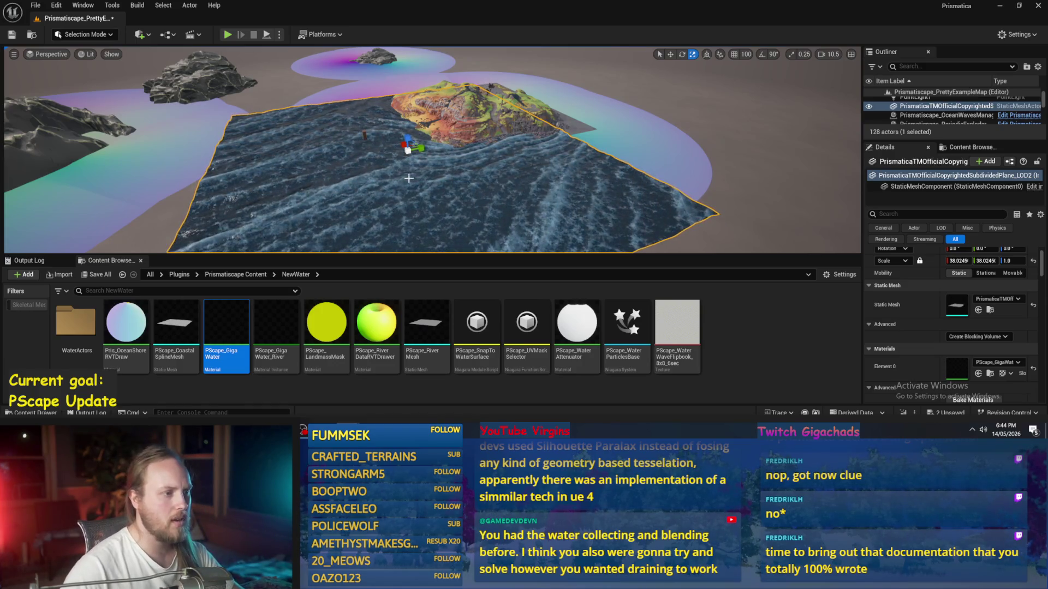
{"action": "left_click_drag", "start_coordinate": [411, 146], "coordinate": [557, 119]}
Step: Slide the GigaWater plane to the left and orbit the view to look down on it
{"action": "key", "text": "w"}
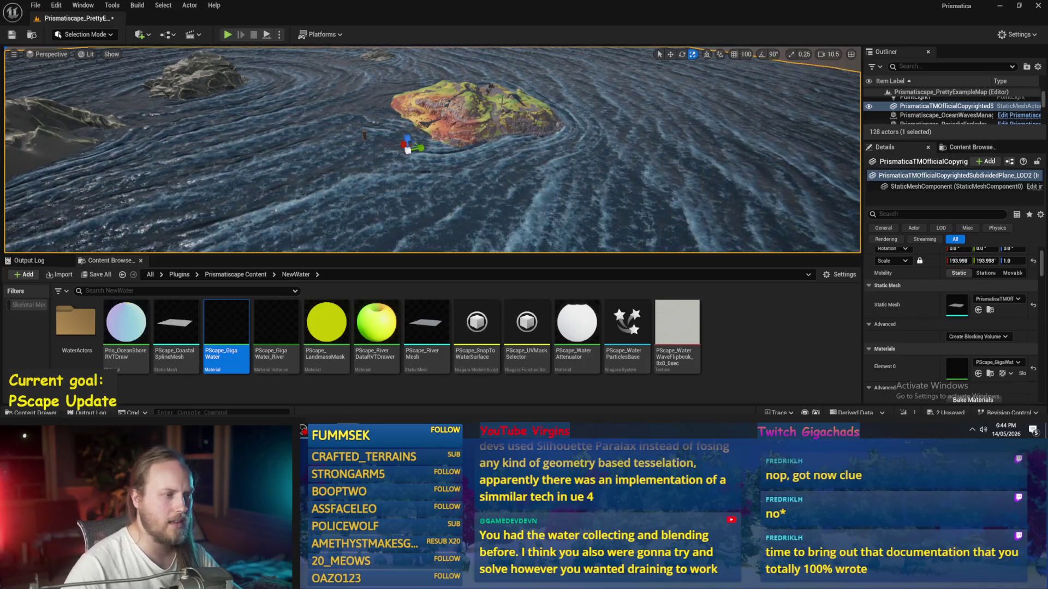
{"action": "scroll", "coordinate": [424, 171], "scroll_direction": "down", "scroll_amount": 8}
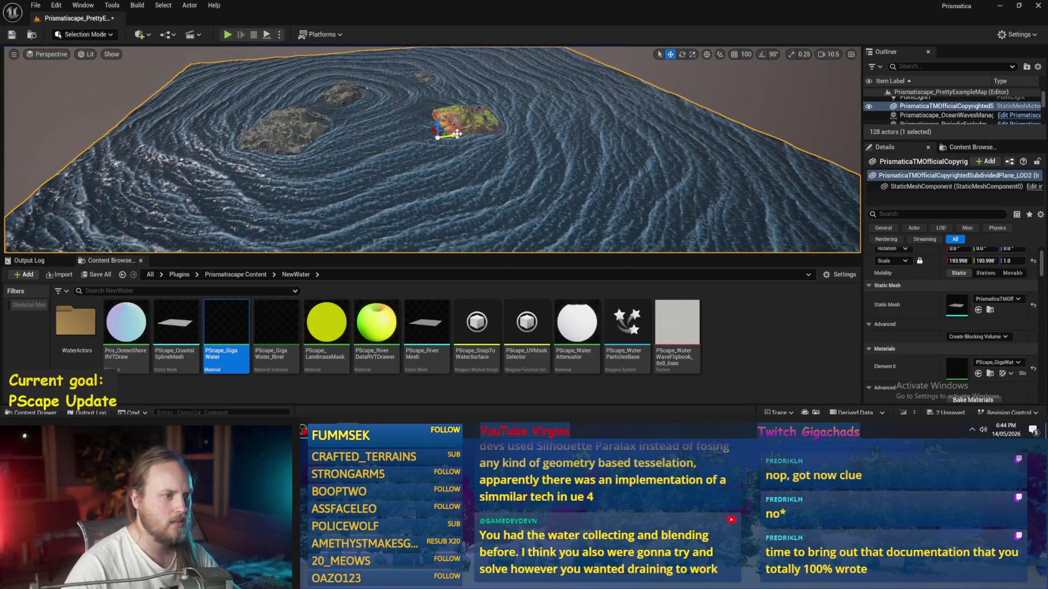
{"action": "left_click_drag", "start_coordinate": [440, 149], "coordinate": [155, 145]}
{"action": "mouse_move", "coordinate": [6, 154]}
{"action": "left_mouse_down"}
{"action": "mouse_move", "coordinate": [185, 154]}
{"action": "mouse_move", "coordinate": [125, 148]}
{"action": "mouse_move", "coordinate": [158, 150]}
{"action": "mouse_move", "coordinate": [169, 197]}
{"action": "left_mouse_up"}
{"action": "mouse_move", "coordinate": [354, 129]}
{"action": "left_mouse_down"}
{"action": "mouse_move", "coordinate": [387, 134]}
{"action": "mouse_move", "coordinate": [365, 53]}
{"action": "mouse_move", "coordinate": [477, 86]}
{"action": "mouse_move", "coordinate": [569, 84]}
{"action": "mouse_move", "coordinate": [582, 159]}
{"action": "left_mouse_up"}
{"action": "scroll", "coordinate": [406, 97], "scroll_direction": "down", "scroll_amount": 2}
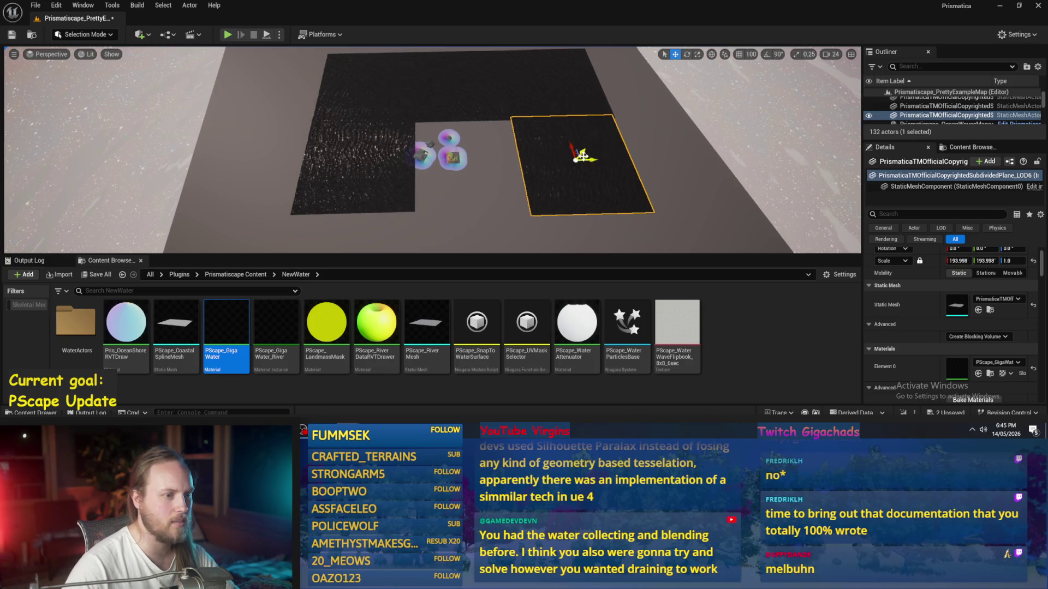
Step: Place GigaWater plane copies below, to the left and to the right of the original
{"action": "left_click_drag", "start_coordinate": [574, 151], "coordinate": [573, 240]}
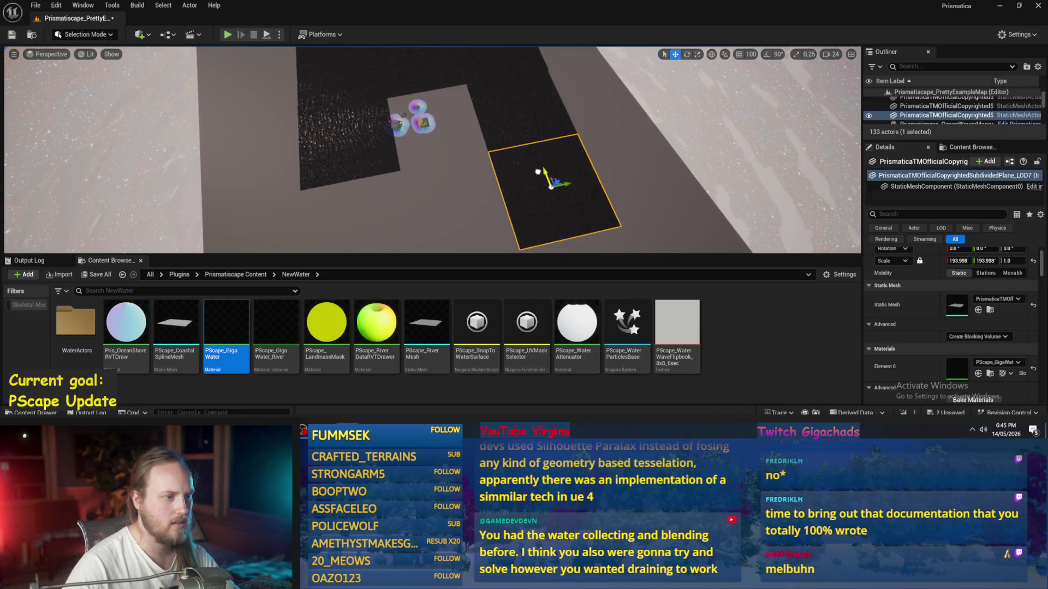
{"action": "mouse_move", "coordinate": [568, 191]}
{"action": "left_mouse_down"}
{"action": "mouse_move", "coordinate": [469, 189]}
{"action": "mouse_move", "coordinate": [385, 215]}
{"action": "mouse_move", "coordinate": [372, 199]}
{"action": "left_mouse_up"}
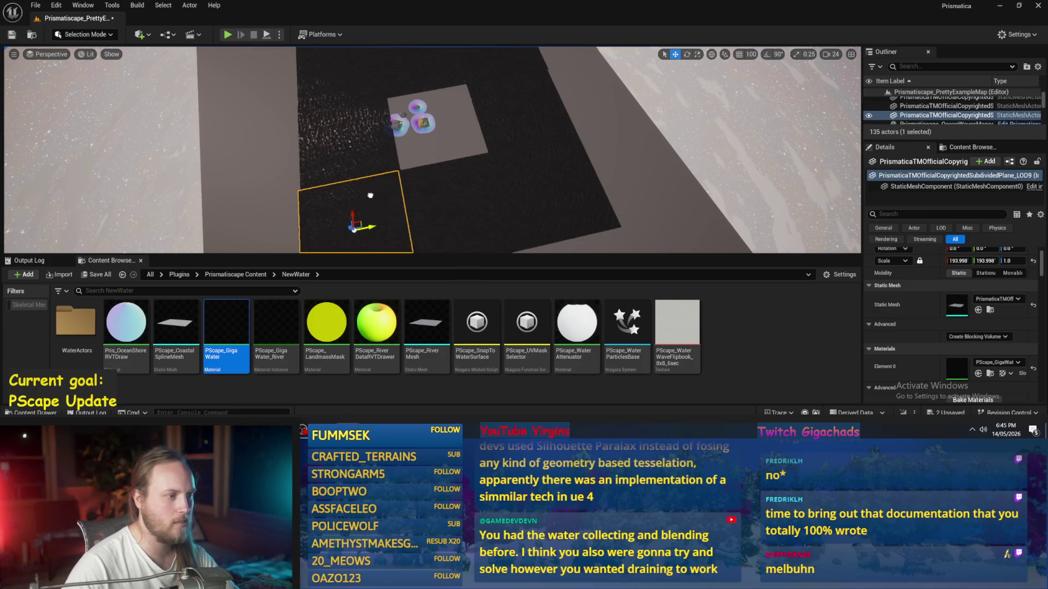
{"action": "left_click", "coordinate": [456, 246]}
{"action": "scroll", "coordinate": [351, 175], "scroll_direction": "up", "scroll_amount": 3}
{"action": "mouse_move", "coordinate": [363, 153]}
{"action": "left_mouse_down"}
{"action": "mouse_move", "coordinate": [487, 147]}
{"action": "mouse_move", "coordinate": [476, 155]}
{"action": "left_mouse_up"}
Step: Shrink one water tile to about 120 and move it up by the rocks
{"action": "key", "text": "r"}
{"action": "mouse_move", "coordinate": [454, 116]}
{"action": "left_mouse_down"}
{"action": "mouse_move", "coordinate": [431, 128]}
{"action": "mouse_move", "coordinate": [413, 200]}
{"action": "mouse_move", "coordinate": [437, 149]}
{"action": "left_mouse_up"}
{"action": "key", "text": "w"}
{"action": "key", "text": "w"}
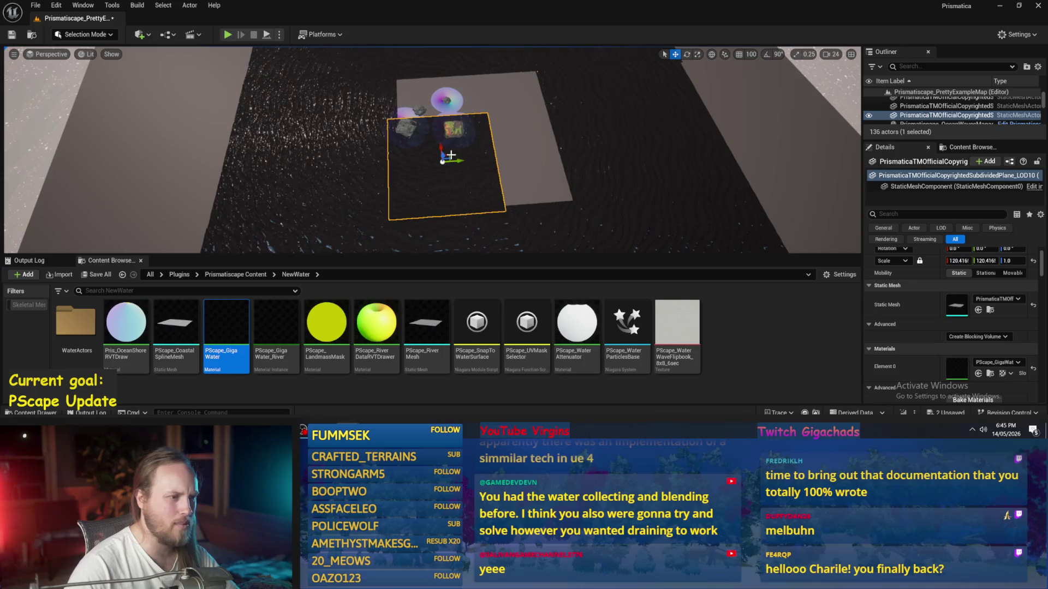
{"action": "mouse_move", "coordinate": [451, 159]}
{"action": "left_mouse_down"}
{"action": "mouse_move", "coordinate": [437, 94]}
{"action": "mouse_move", "coordinate": [532, 92]}
{"action": "mouse_move", "coordinate": [516, 152]}
{"action": "left_mouse_up"}
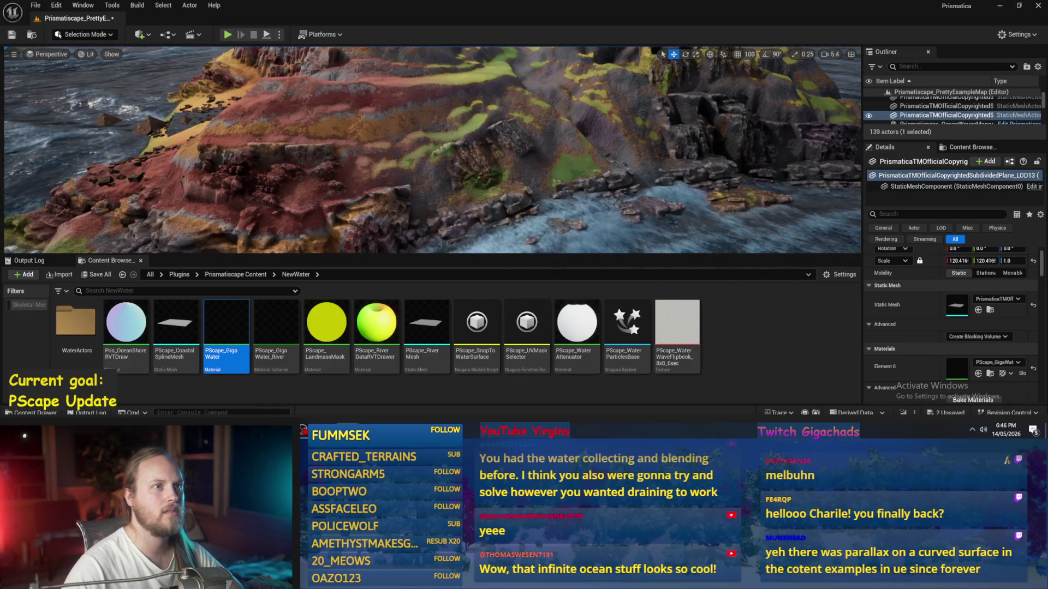
Step: Orbit the view along the island's cliffs to inspect the GigaWater waves at the rocky shoreline
{"action": "left_click_drag", "start_coordinate": [655, 234], "coordinate": [688, 234]}
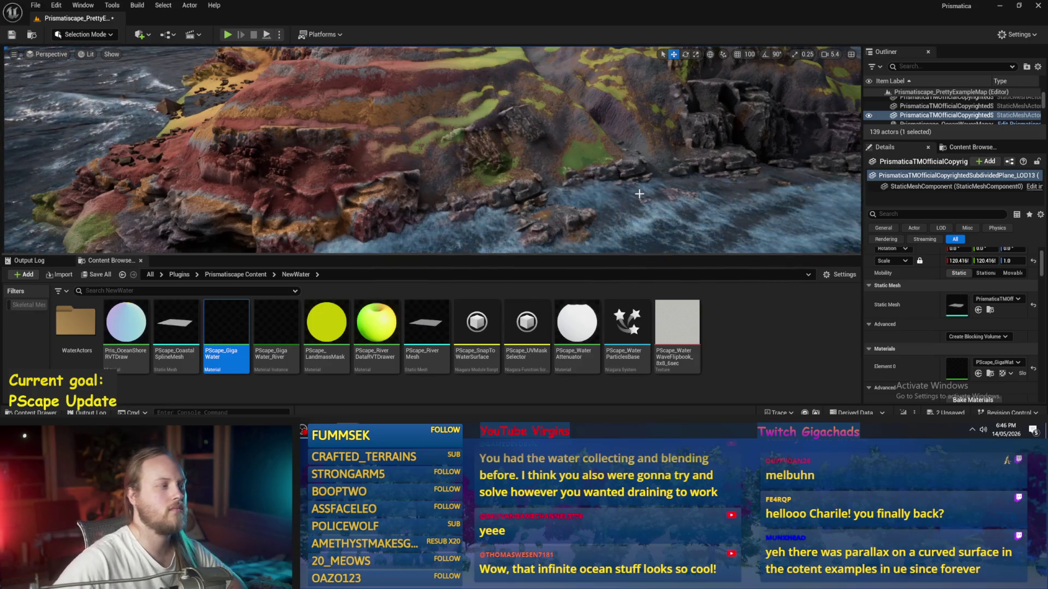
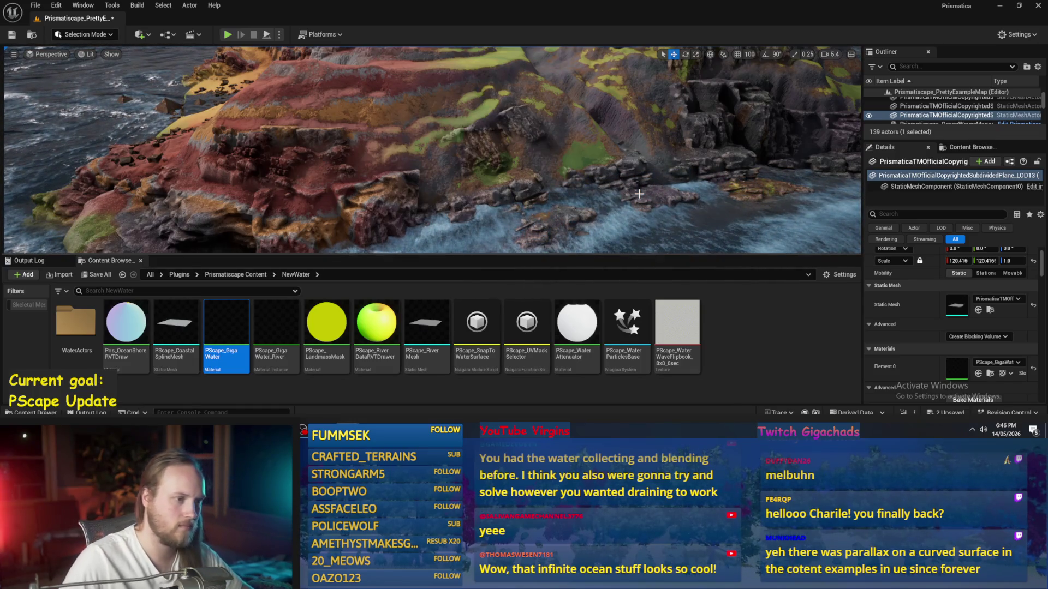
Step: Play-test the level full-screen, running the character across the island to the cliffs, then stop
{"action": "key", "text": "alt+p"}
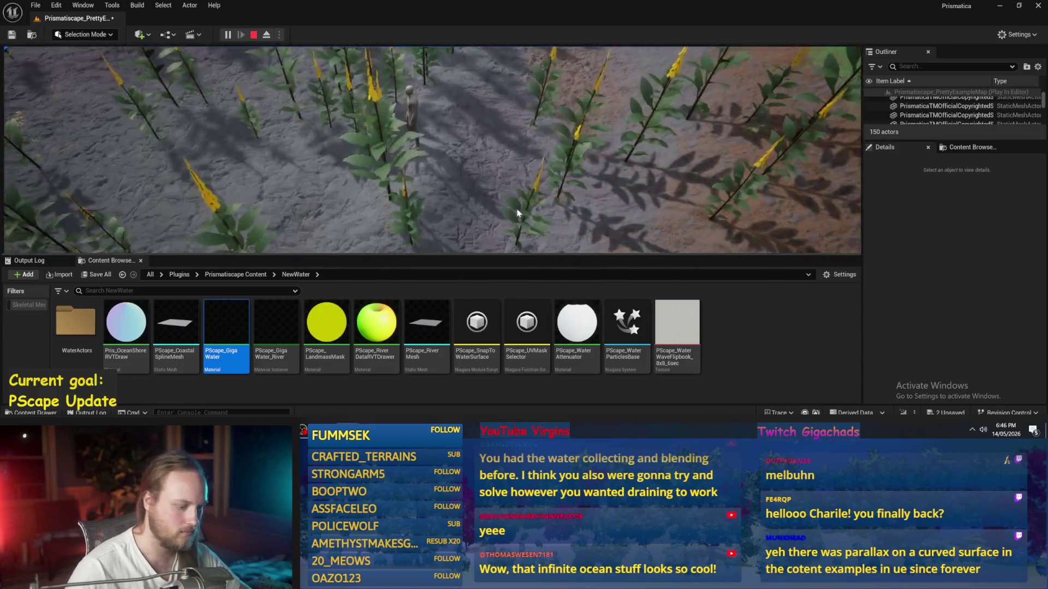
{"action": "key", "text": "F11"}
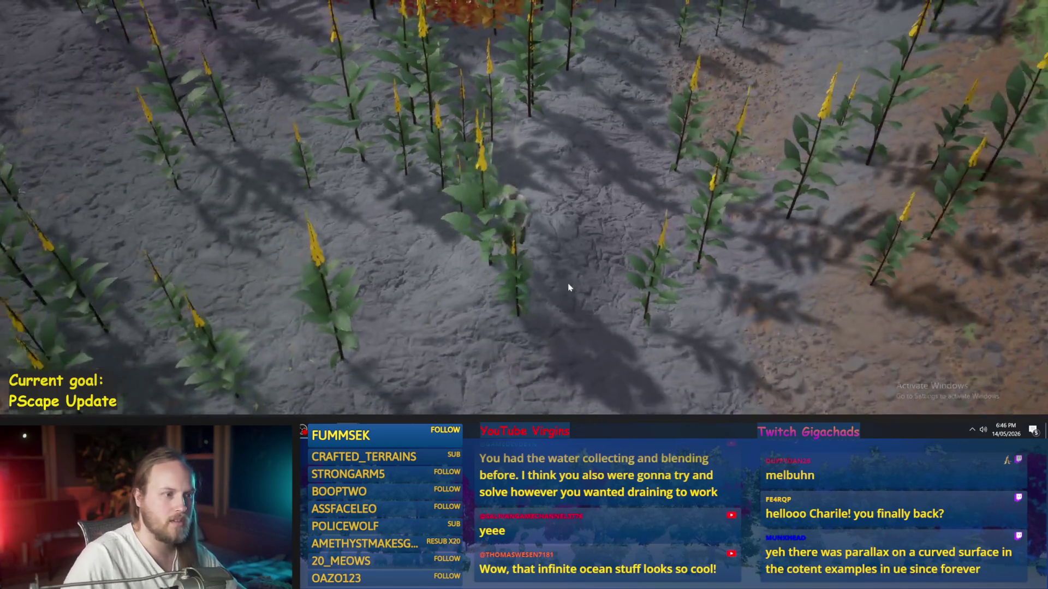
{"action": "key", "text": "w"}
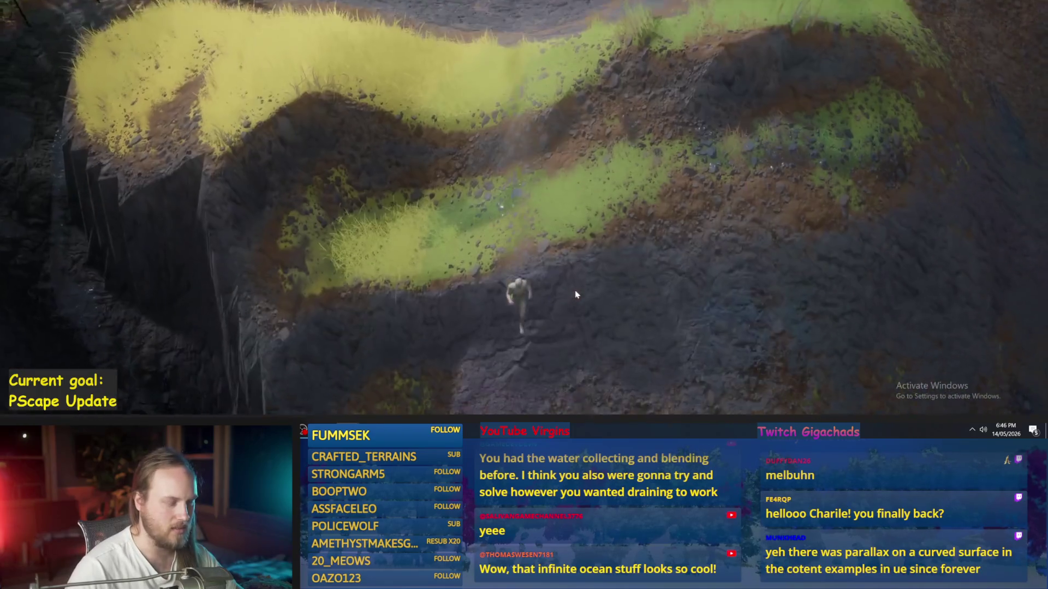
{"action": "key", "text": "w"}
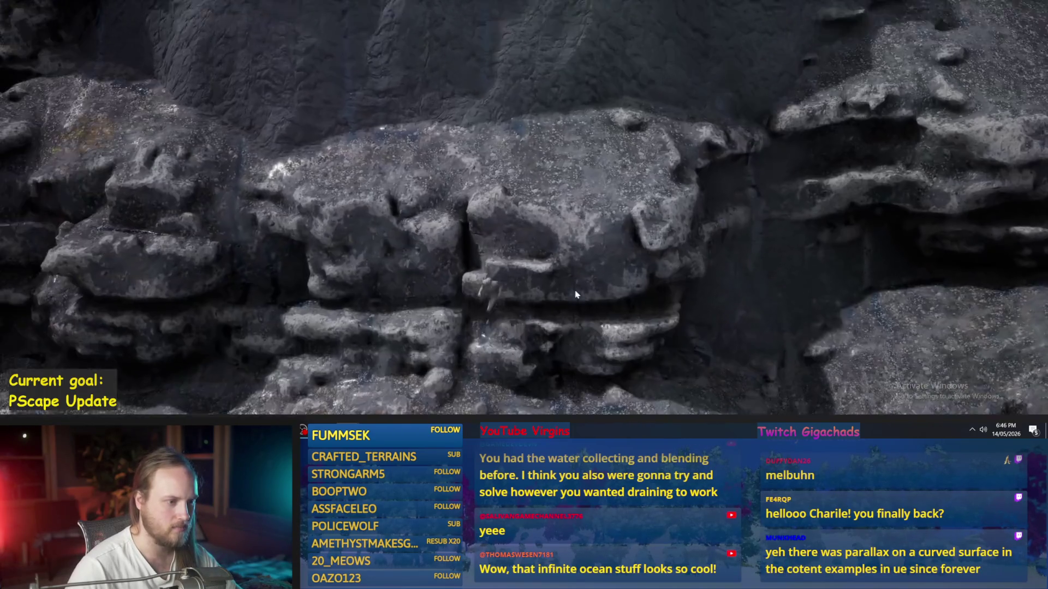
{"action": "key", "text": "w"}
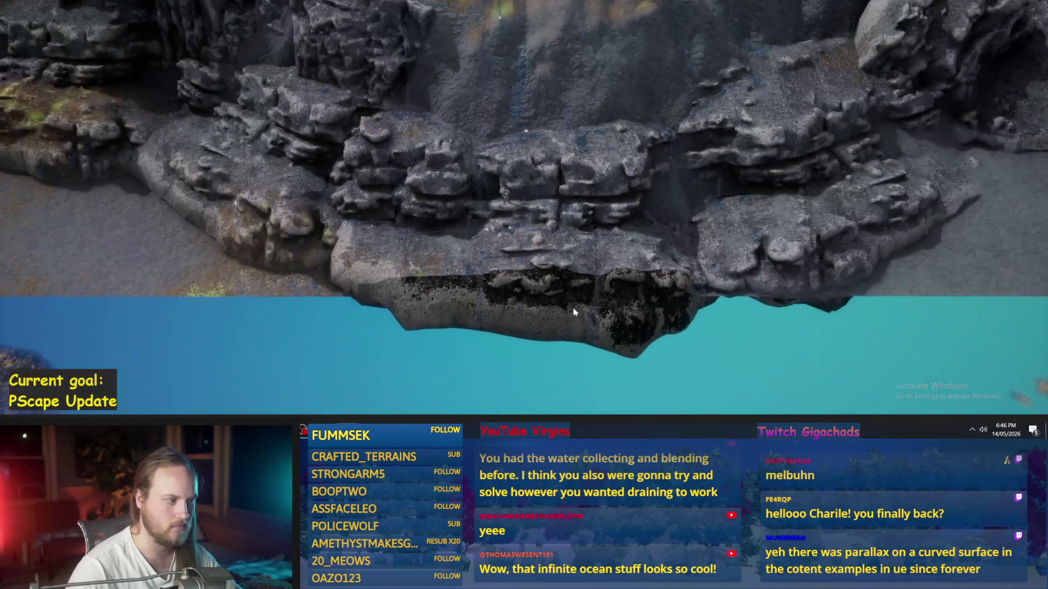
{"action": "key", "text": "a"}
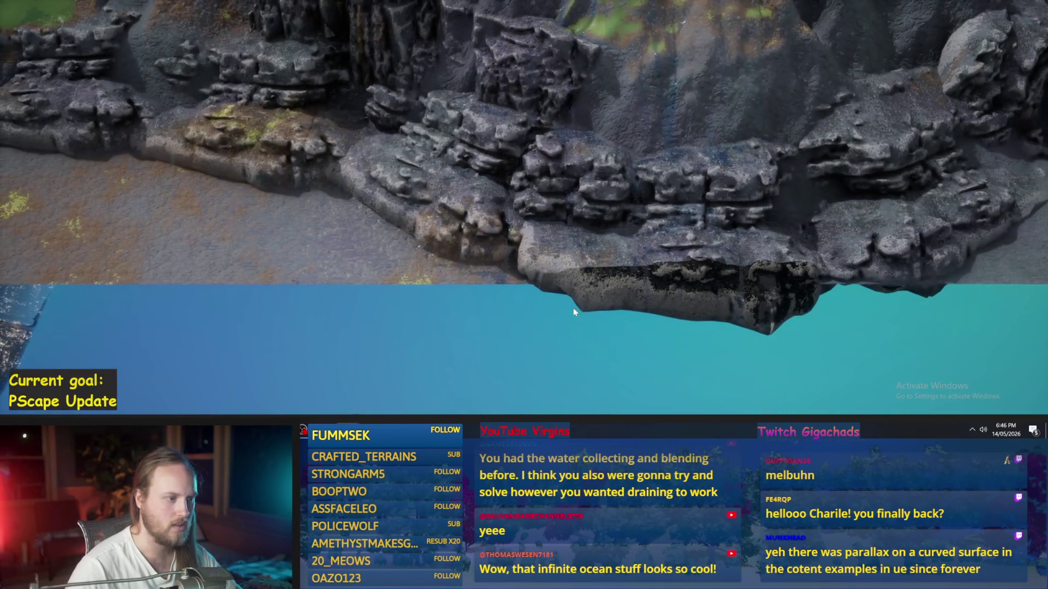
{"action": "key", "text": "Escape"}
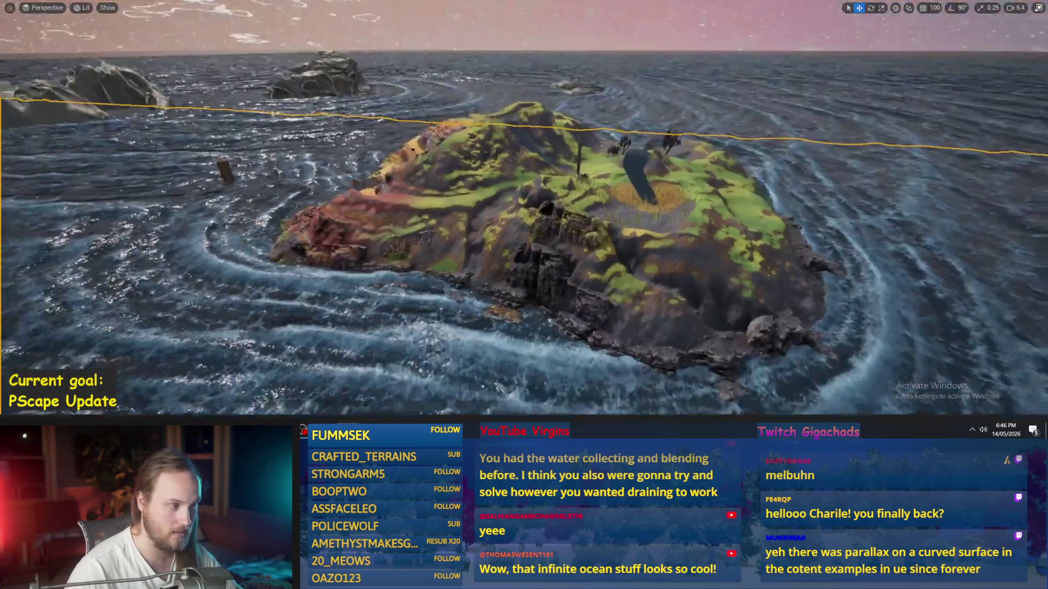
Step: Make the water plane draw into the WaterDataRVT and WaterHeightRVT runtime virtual textures
{"action": "key", "text": "F11"}
{"action": "scroll", "coordinate": [991, 342], "scroll_direction": "down", "scroll_amount": 10}
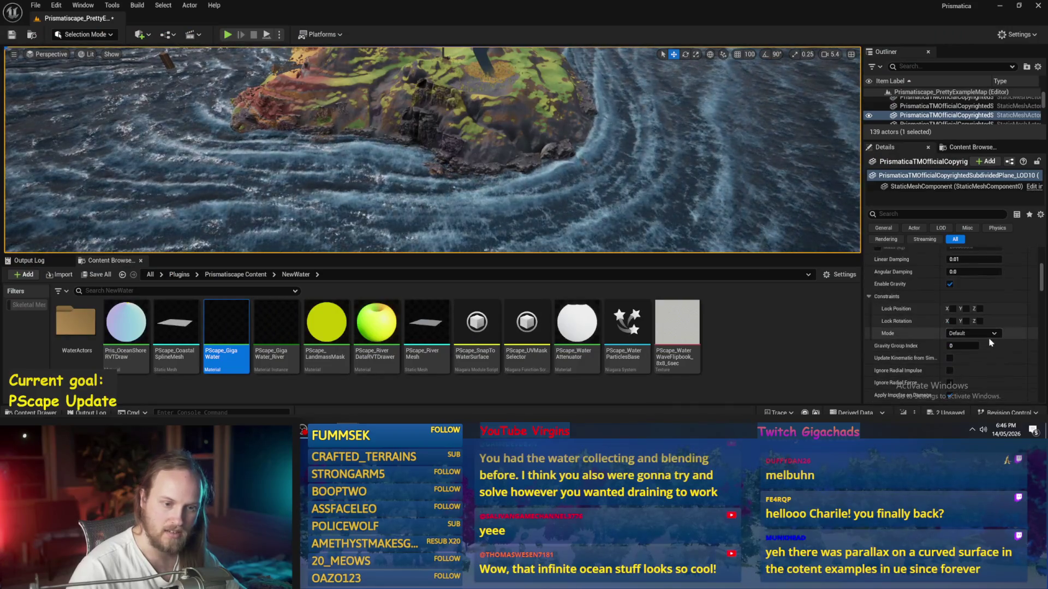
{"action": "scroll", "coordinate": [991, 343], "scroll_direction": "down", "scroll_amount": 5}
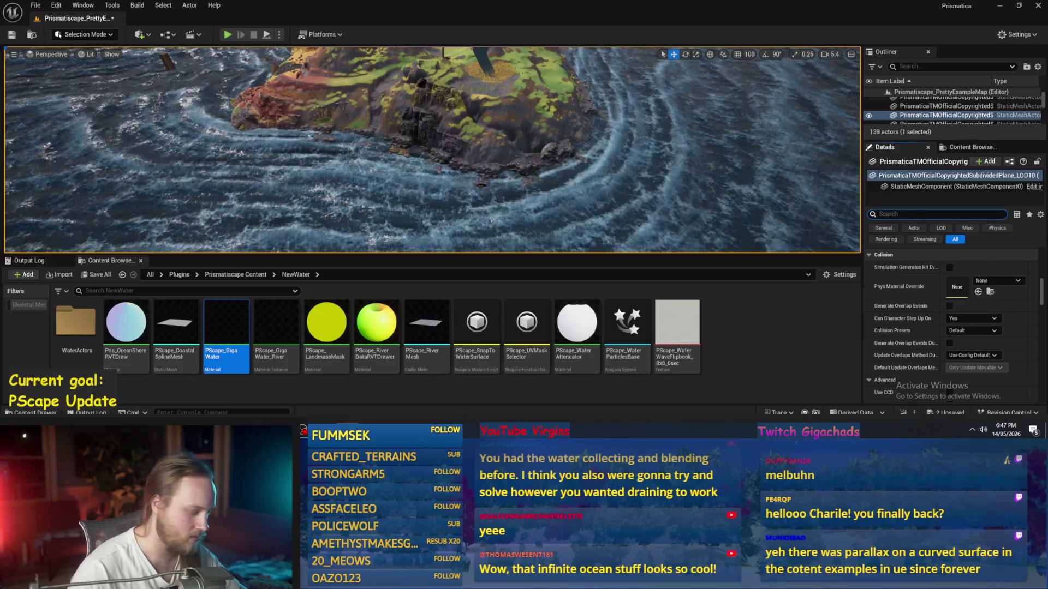
{"action": "type", "text": "runt"}
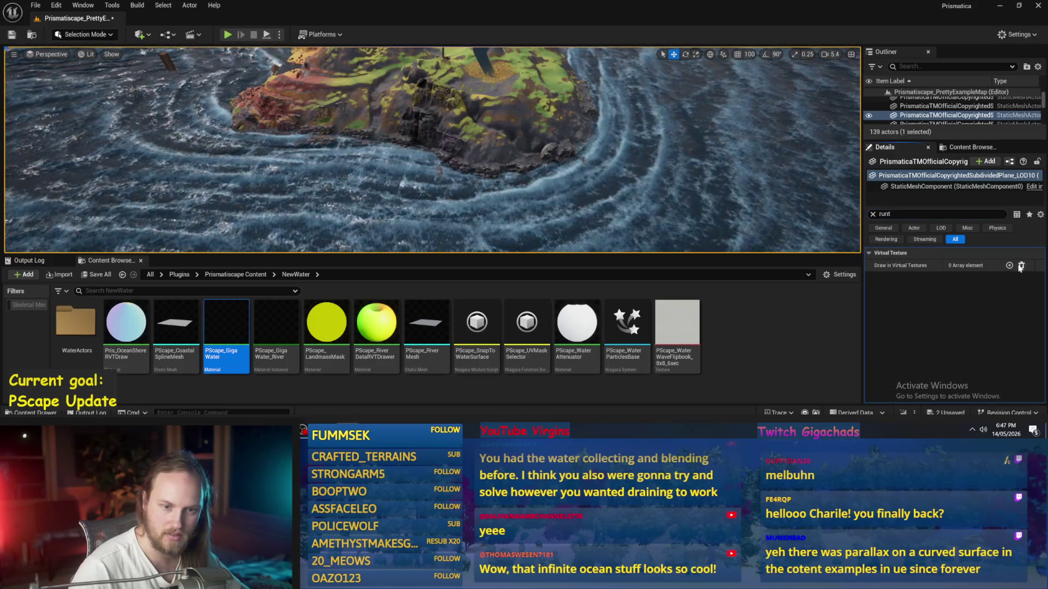
{"action": "left_click", "coordinate": [1007, 279]}
{"action": "type", "text": "water"}
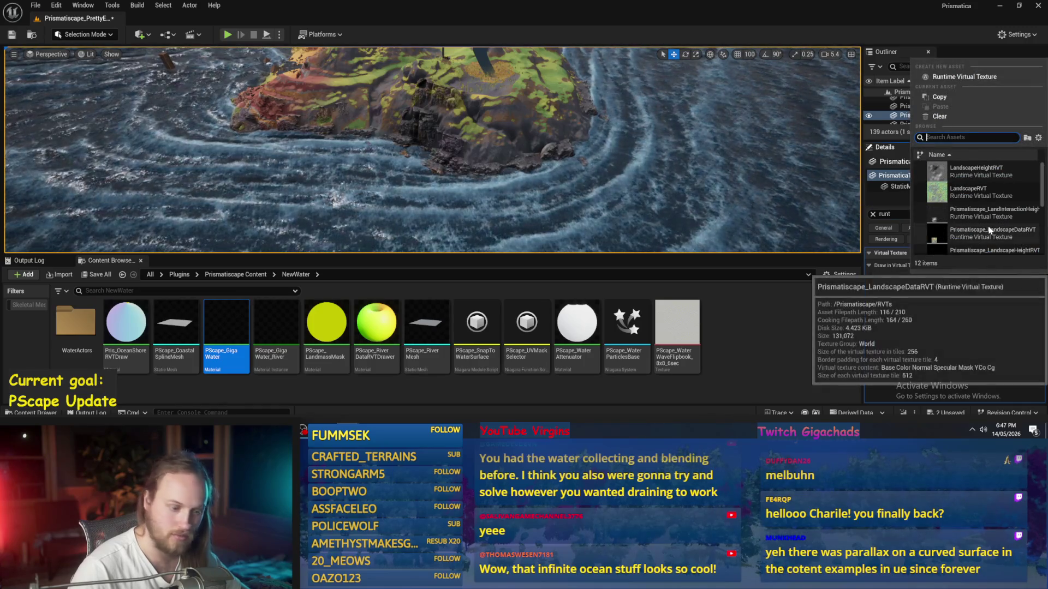
{"action": "left_click", "coordinate": [982, 171]}
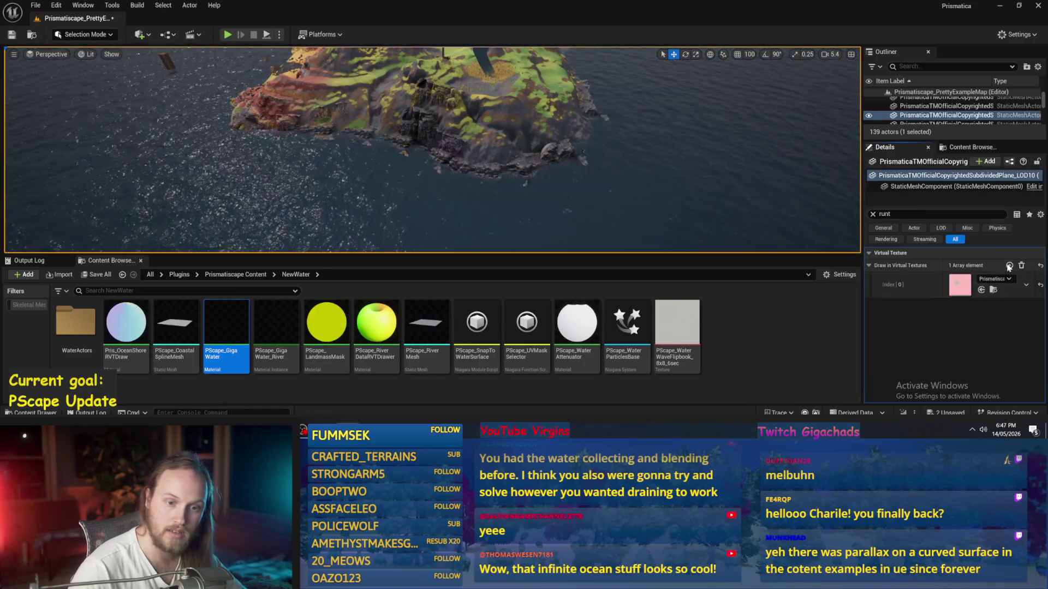
{"action": "left_click", "coordinate": [991, 305]}
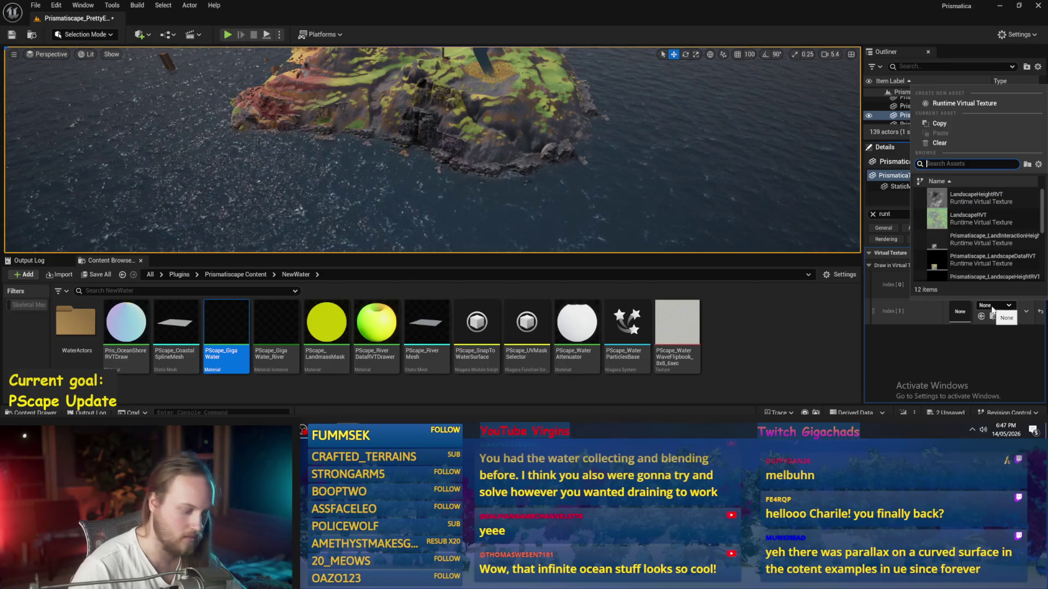
{"action": "left_click", "coordinate": [987, 218]}
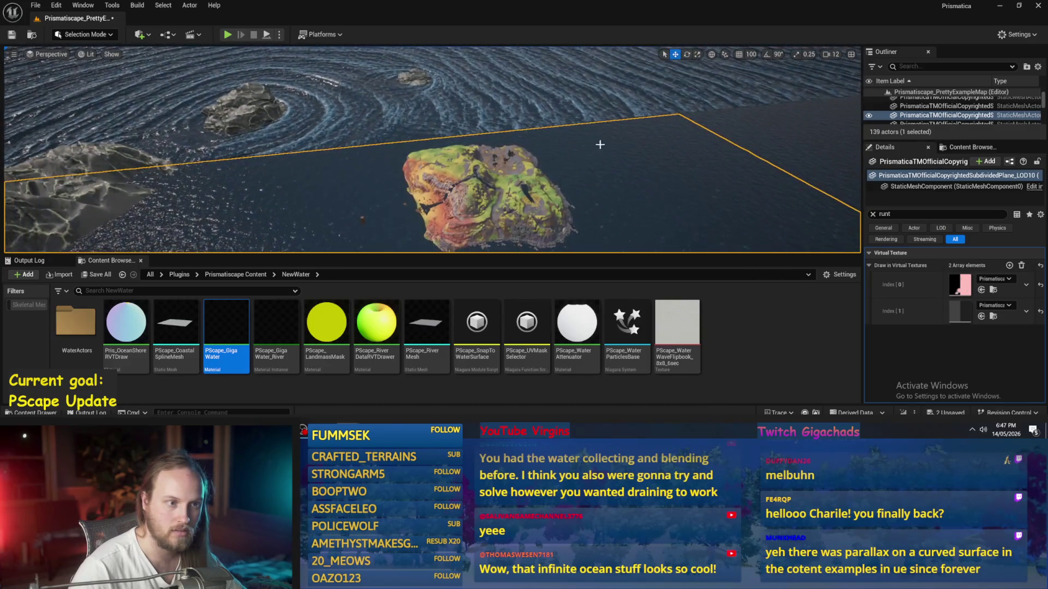
{"action": "left_click", "coordinate": [522, 99]}
{"action": "left_click", "coordinate": [699, 192]}
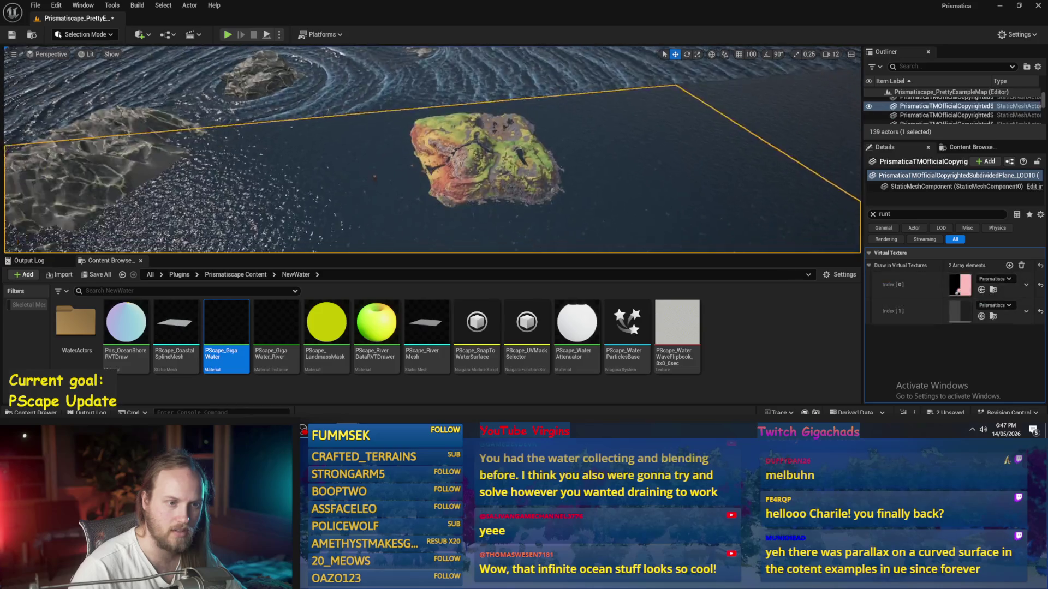
{"action": "key", "text": "f"}
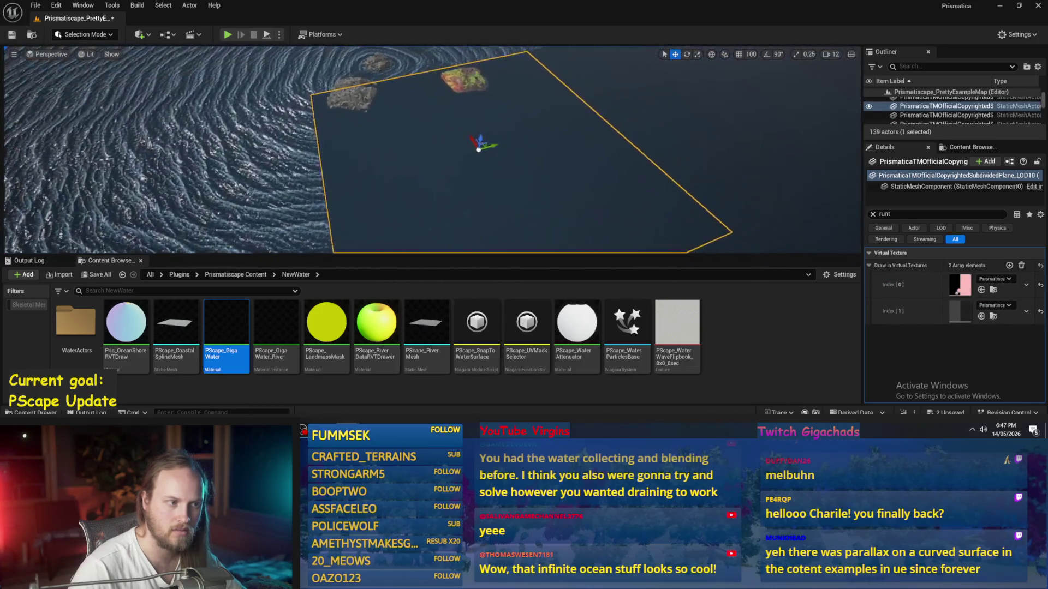
{"action": "double_click", "coordinate": [947, 115]}
{"action": "left_click", "coordinate": [666, 173]}
{"action": "key", "text": "f"}
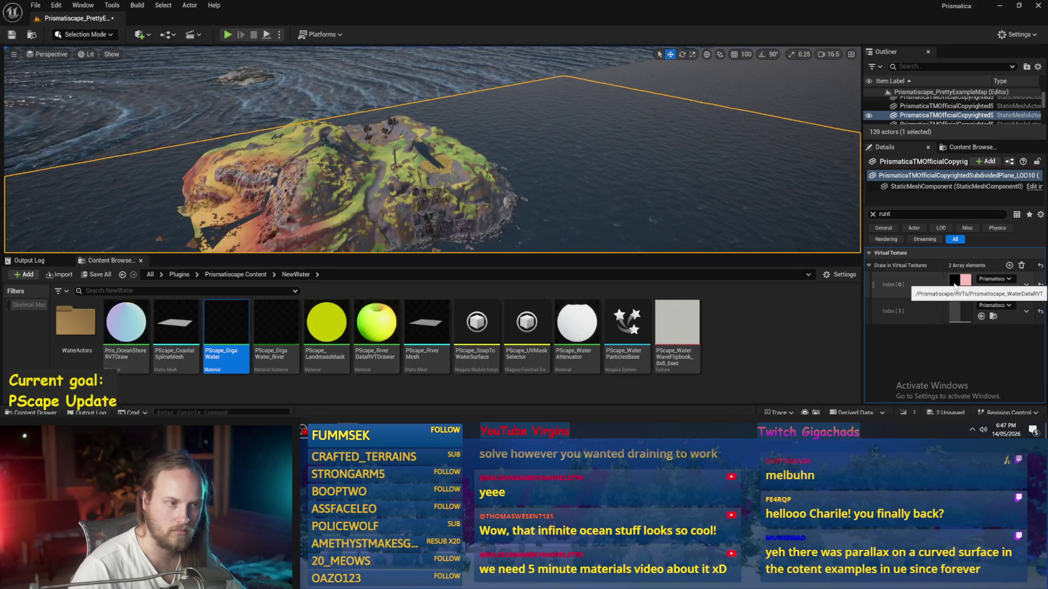
{"action": "scroll", "coordinate": [502, 211], "scroll_direction": "down", "scroll_amount": 3}
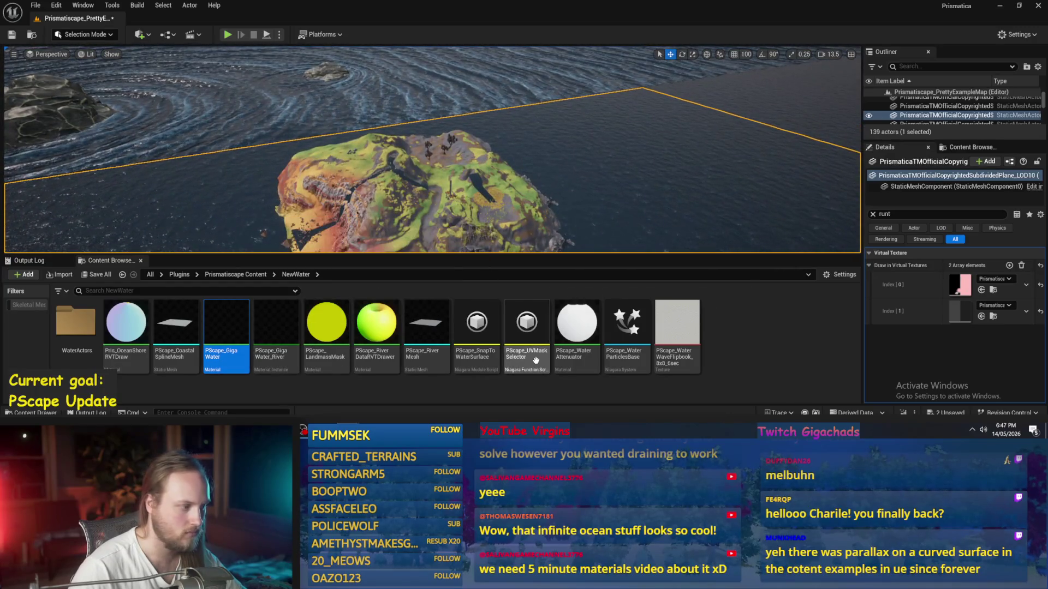
{"action": "double_click", "coordinate": [90, 317]}
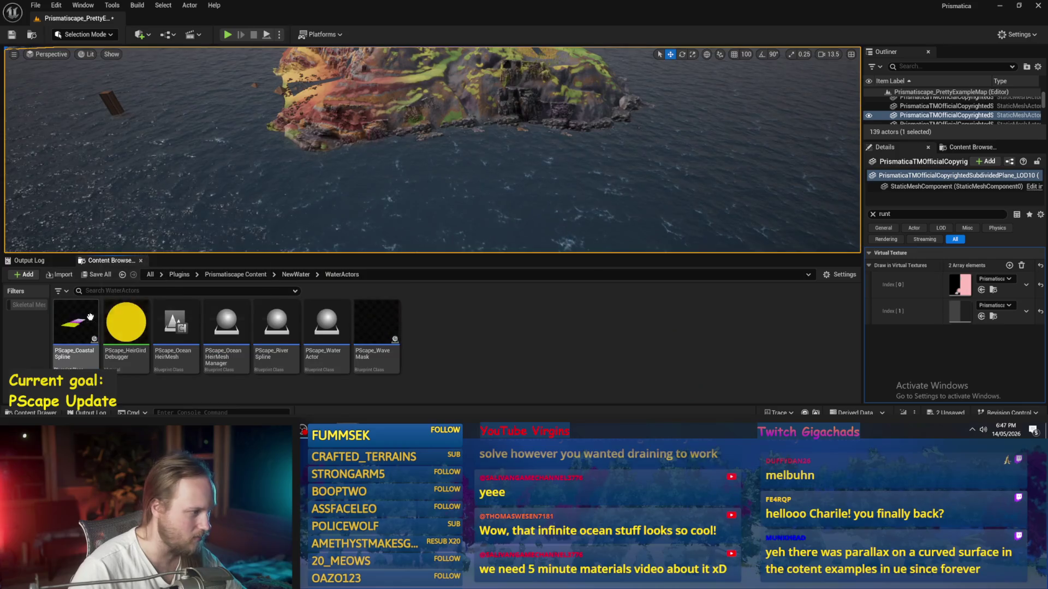
{"action": "left_click", "coordinate": [295, 275]}
{"action": "left_click", "coordinate": [435, 193]}
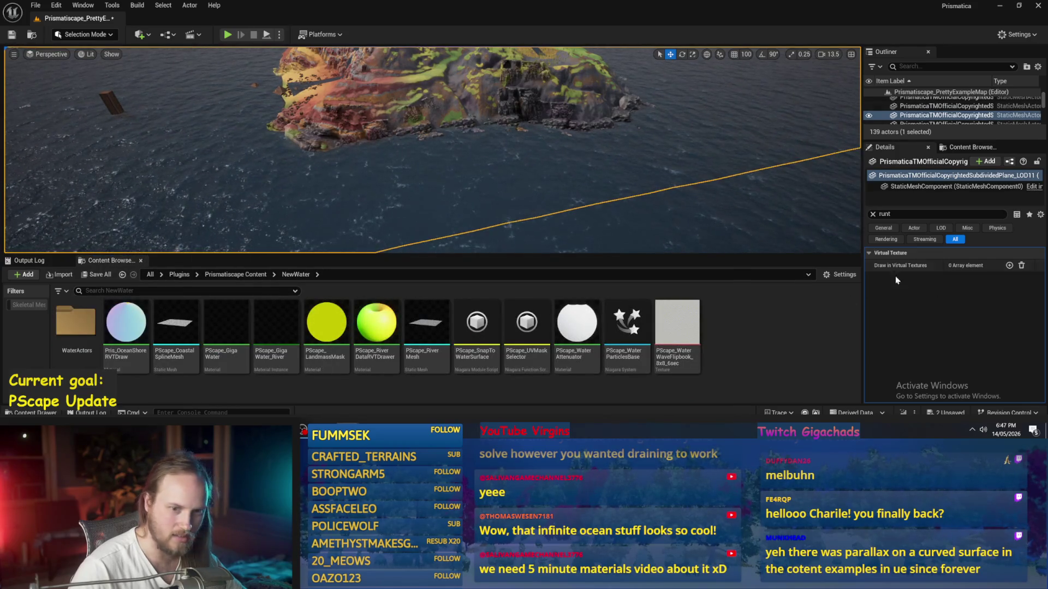
{"action": "left_click", "coordinate": [580, 242]}
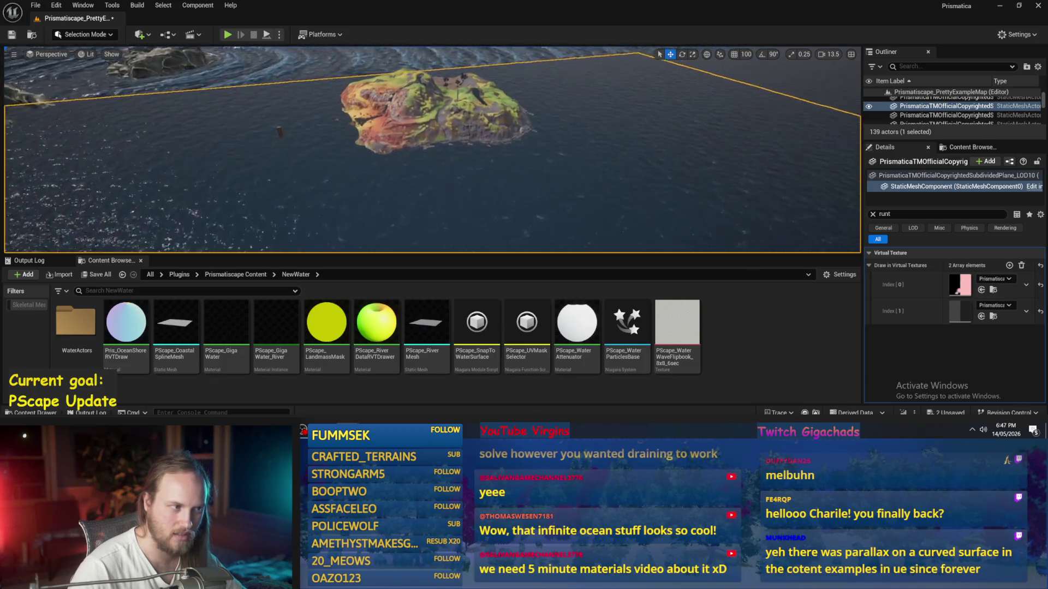
{"action": "scroll", "coordinate": [431, 150], "scroll_direction": "up", "scroll_amount": 2}
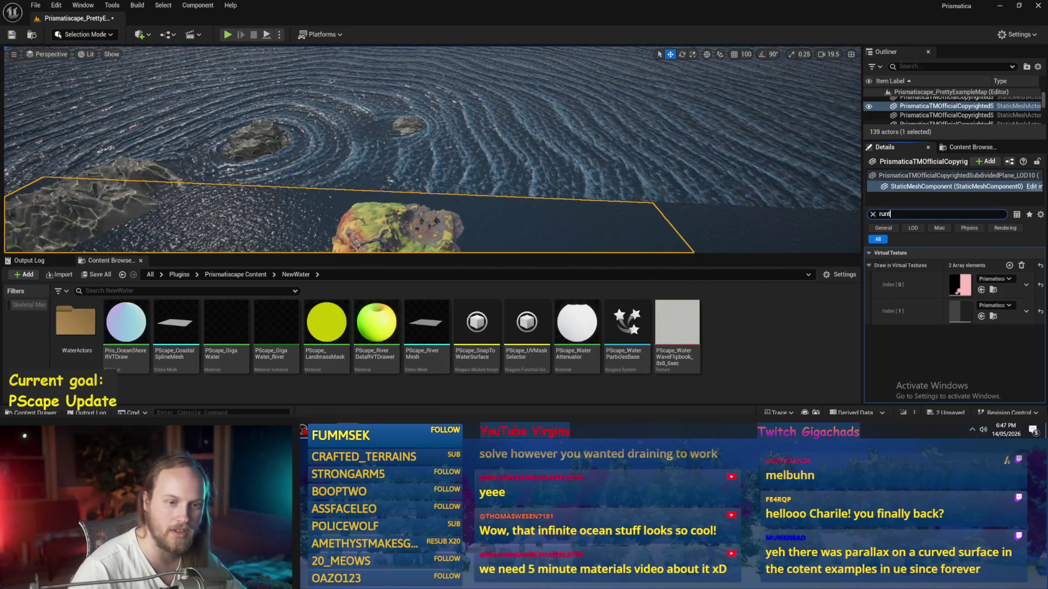
Step: Set the water plane's Translucency Sort Priority to -878
{"action": "type", "text": "ordf"}
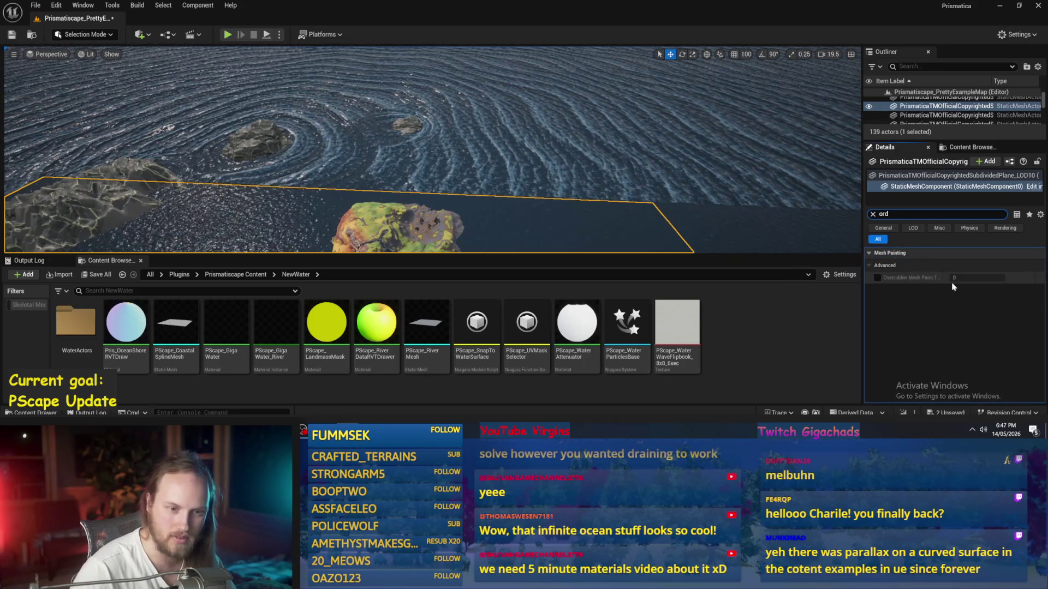
{"action": "key", "text": "BackSpace"}
{"action": "key", "text": "BackSpace"}
{"action": "type", "text": "tra"}
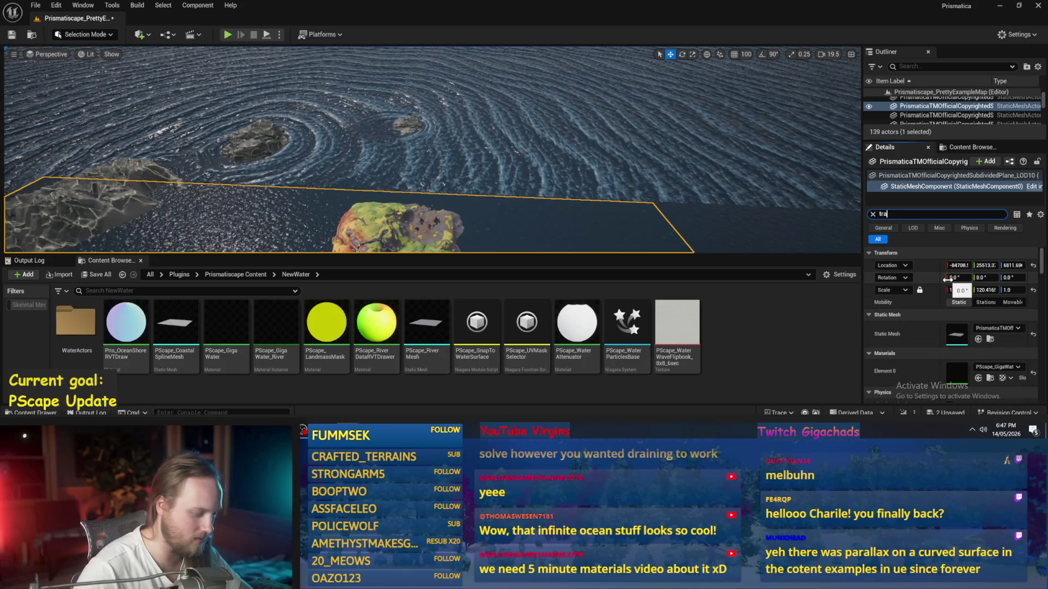
{"action": "type", "text": "nsl"}
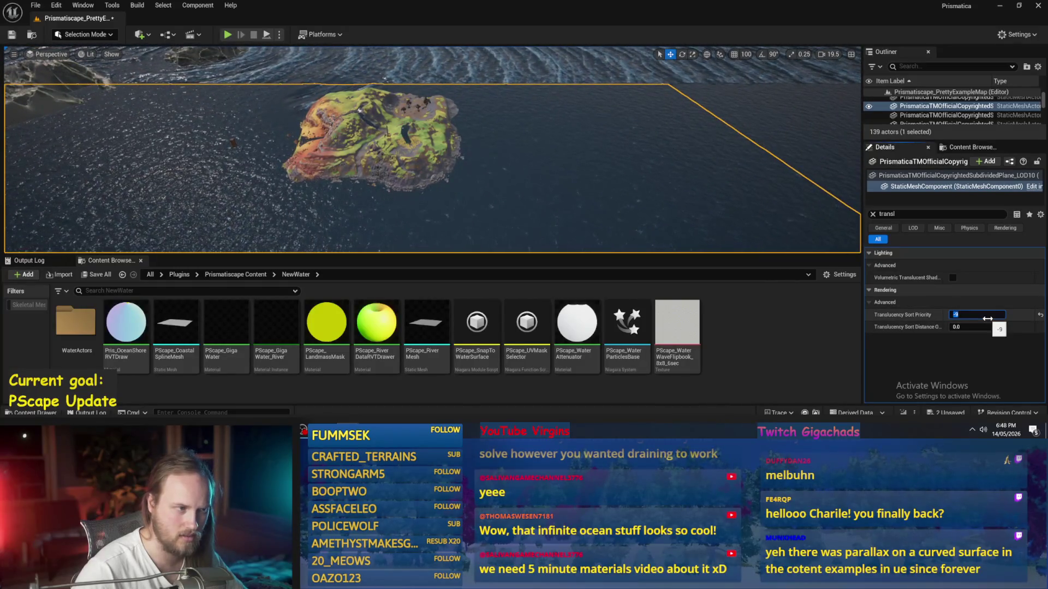
{"action": "type", "text": "-"}
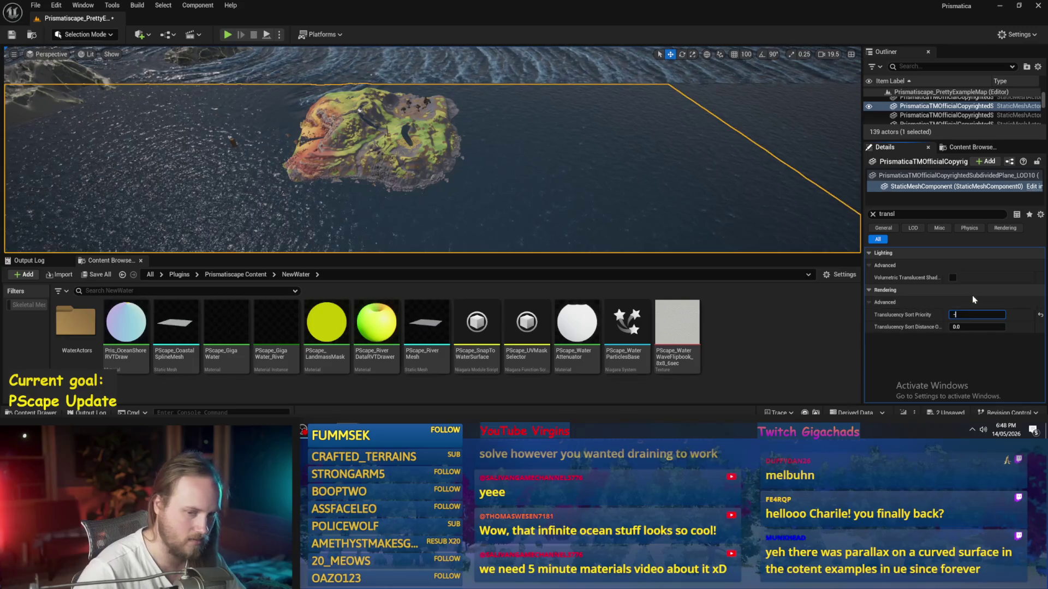
{"action": "type", "text": "1"}
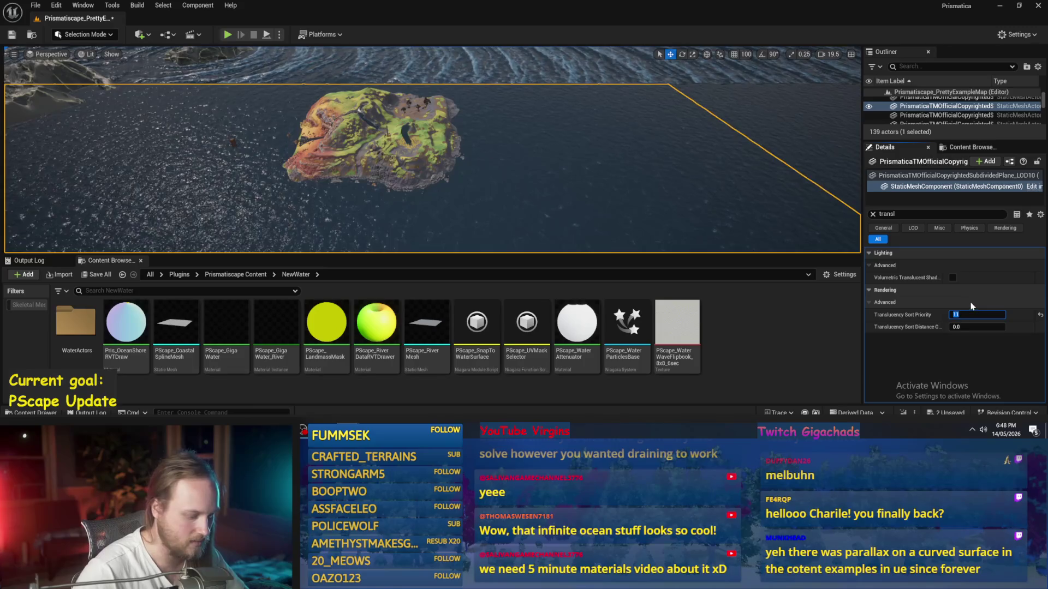
{"action": "type", "text": "-878"}
{"action": "key", "text": "Return"}
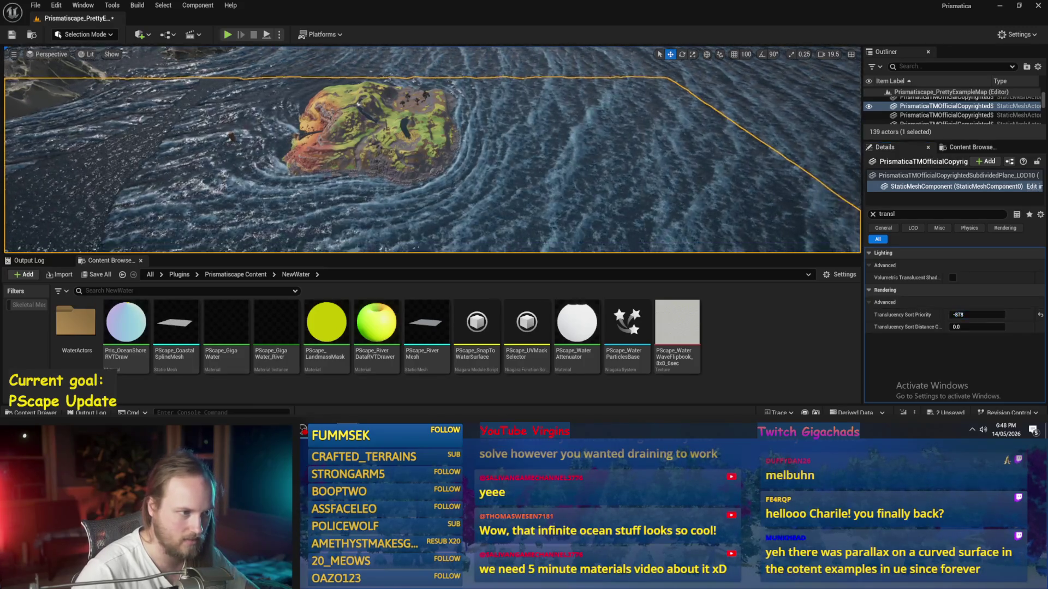
{"action": "scroll", "coordinate": [576, 173], "scroll_direction": "up", "scroll_amount": 5}
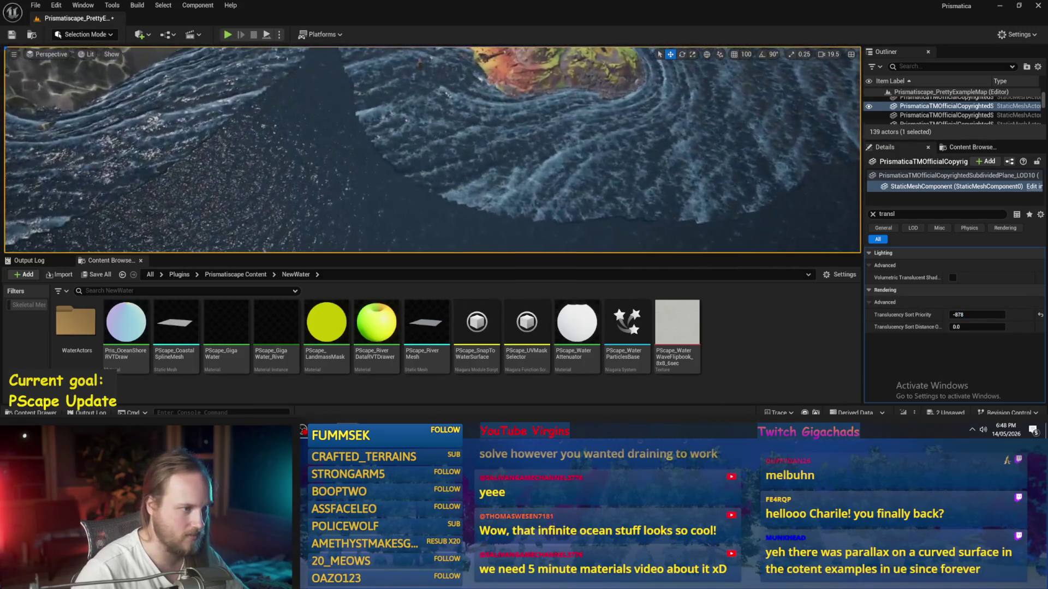
{"action": "key", "text": "alt+p"}
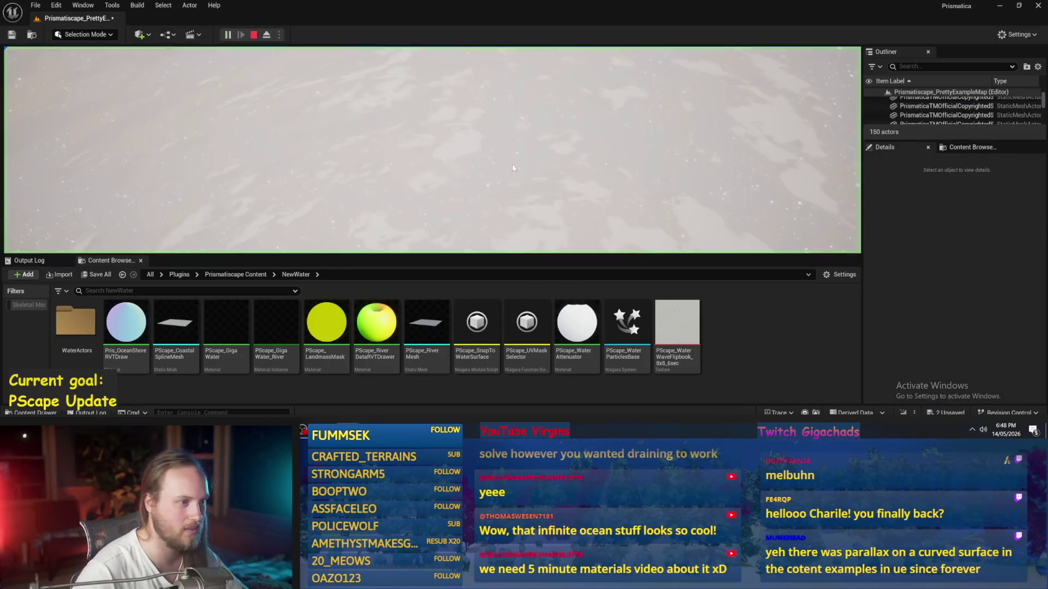
{"action": "key", "text": "w"}
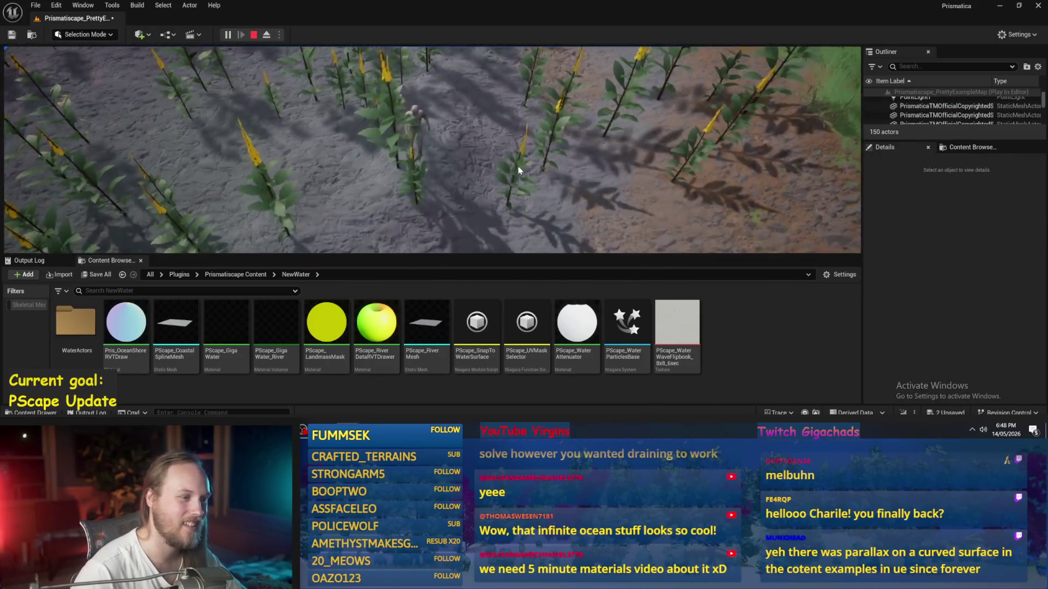
{"action": "key", "text": "w"}
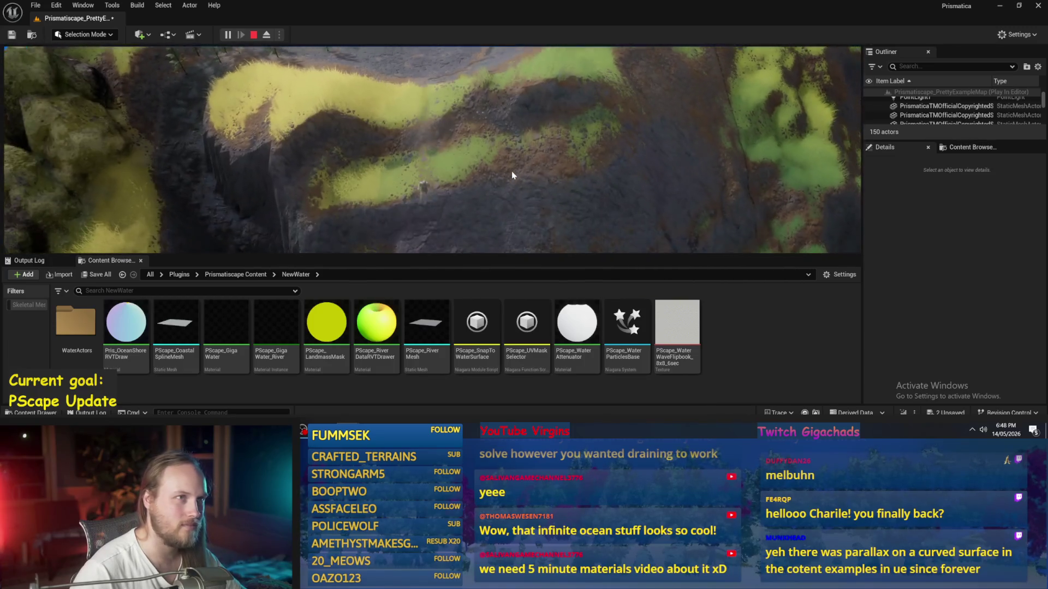
{"action": "key", "text": "w"}
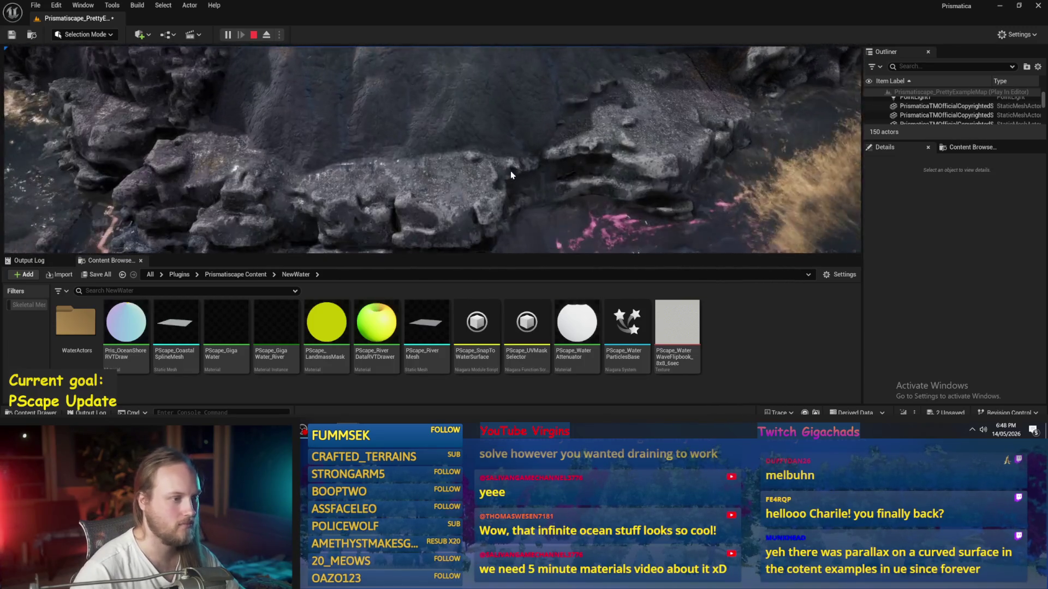
{"action": "key", "text": "F11"}
{"action": "key", "text": "s"}
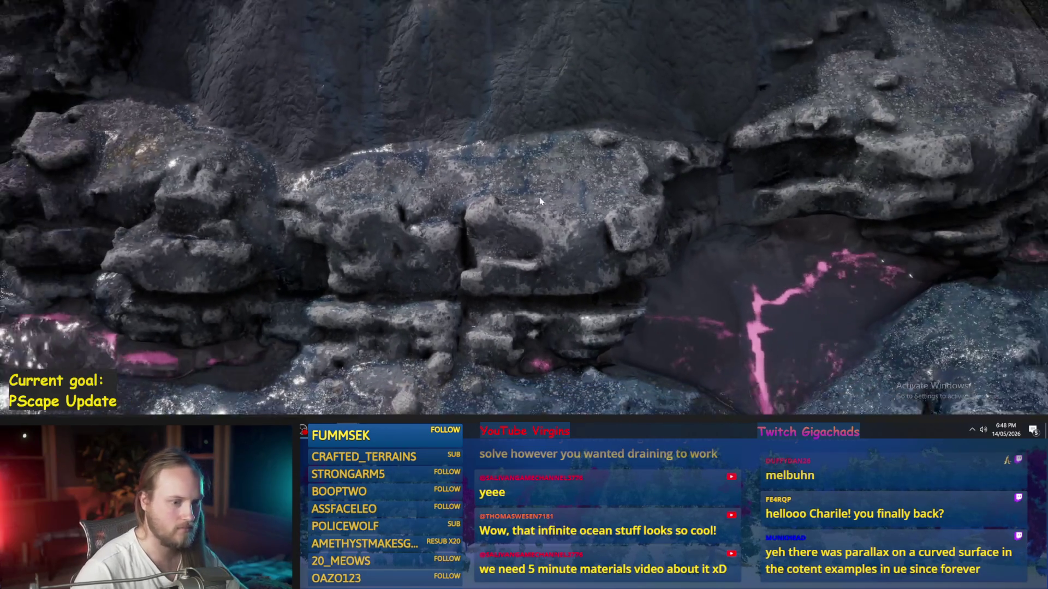
{"action": "key", "text": "w"}
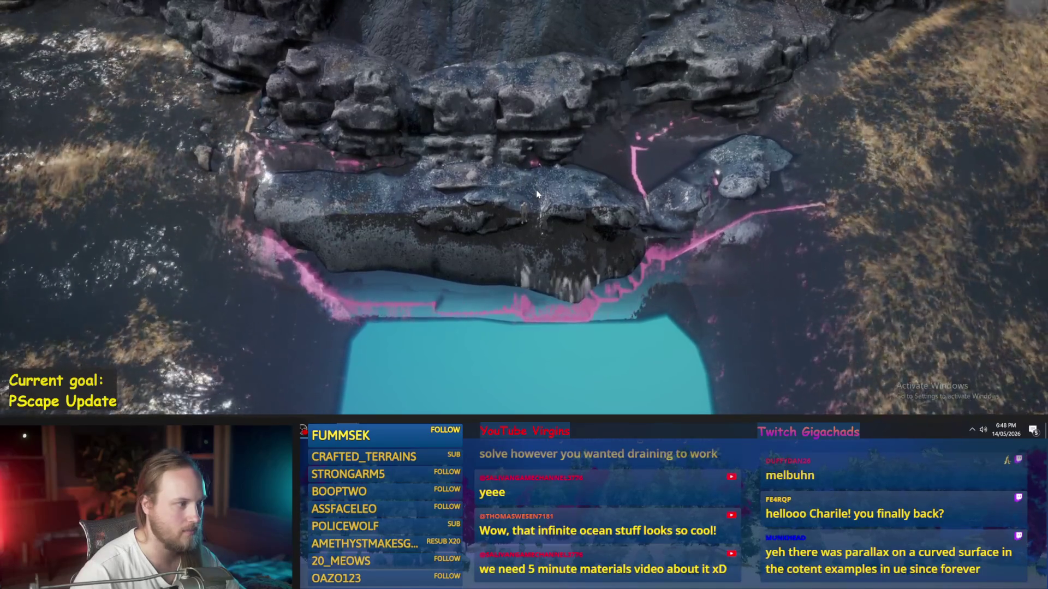
{"action": "key", "text": "Escape"}
{"action": "key", "text": "F11"}
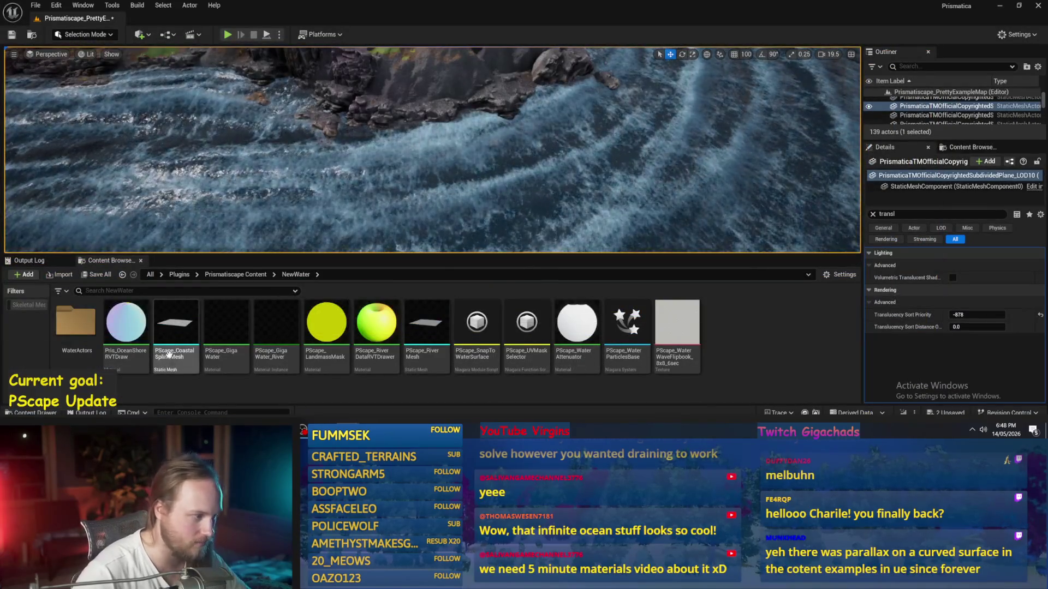
Step: Open Prismatiscape_NiagaraGridDrawer from Prismatiscape Content, save it, and hide its Niagara editor
{"action": "left_click", "coordinate": [235, 275]}
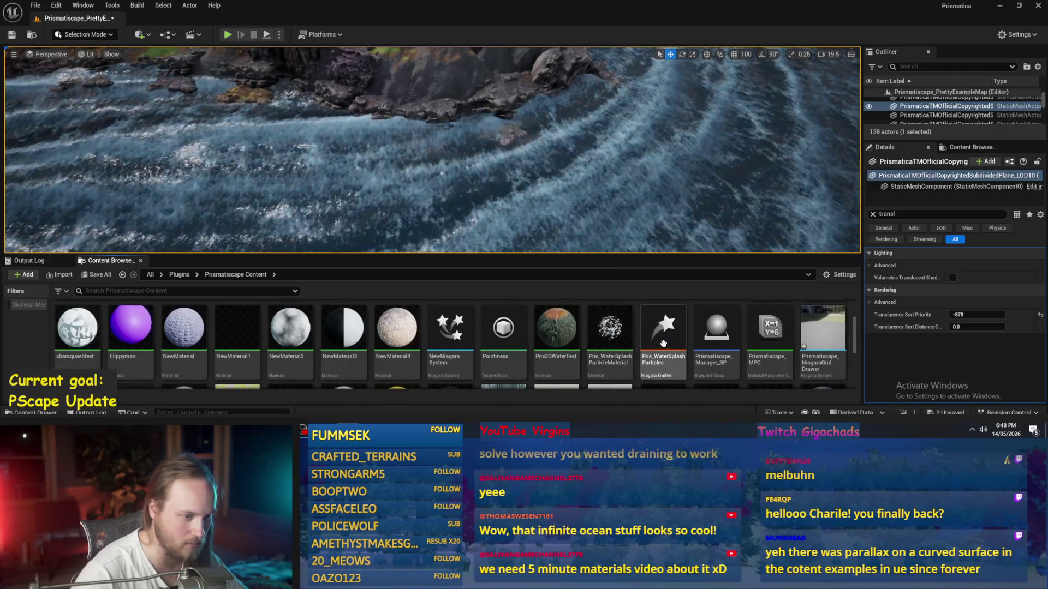
{"action": "scroll", "coordinate": [620, 332], "scroll_direction": "down", "scroll_amount": 2}
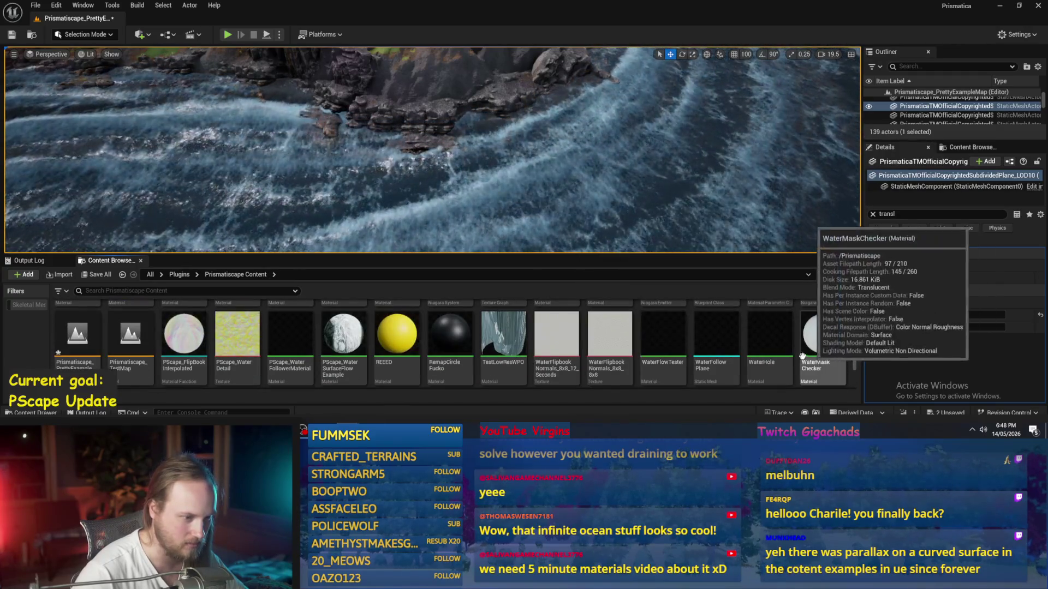
{"action": "scroll", "coordinate": [557, 346], "scroll_direction": "down", "scroll_amount": 3}
{"action": "scroll", "coordinate": [365, 382], "scroll_direction": "up", "scroll_amount": 2}
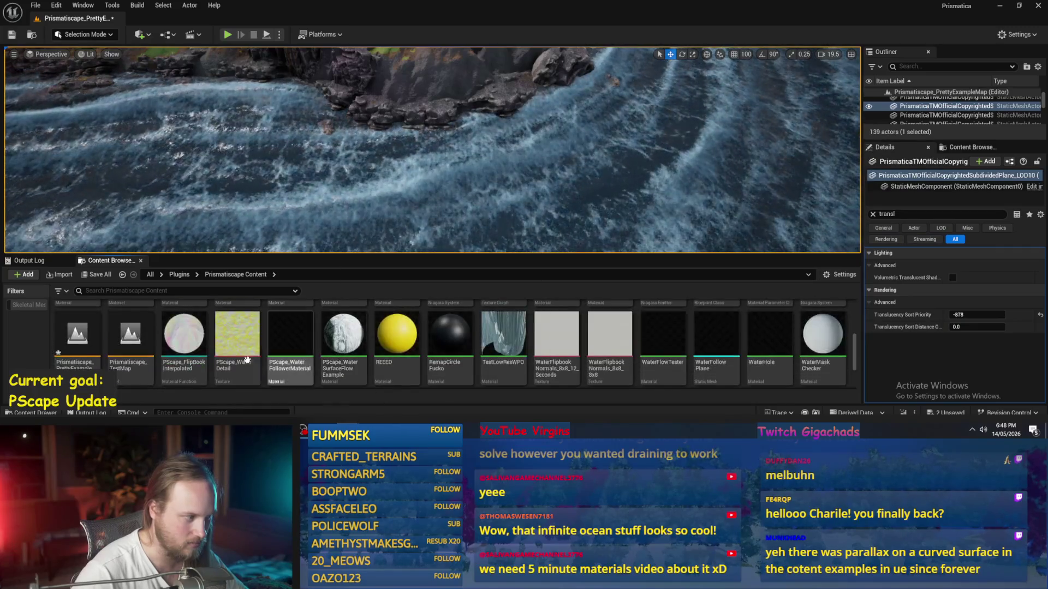
{"action": "scroll", "coordinate": [546, 349], "scroll_direction": "up", "scroll_amount": 3}
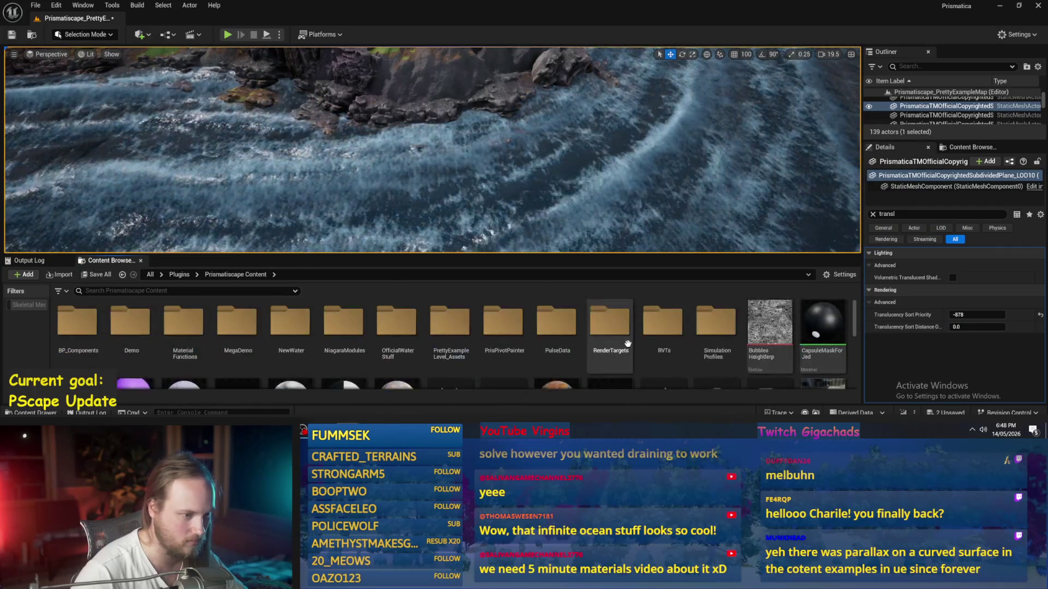
{"action": "scroll", "coordinate": [491, 327], "scroll_direction": "down", "scroll_amount": 2}
{"action": "scroll", "coordinate": [470, 328], "scroll_direction": "up", "scroll_amount": 2}
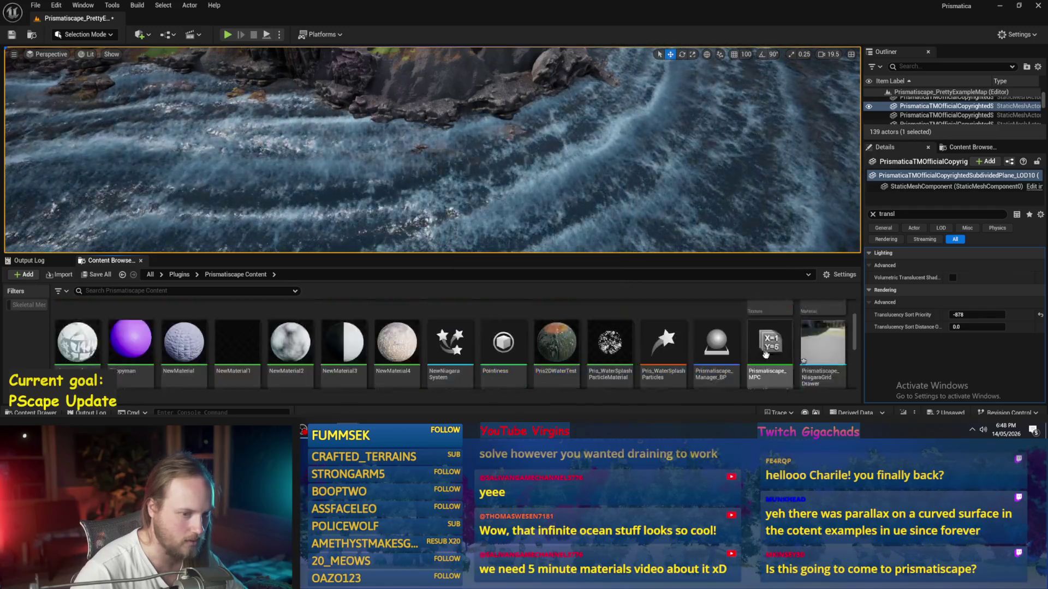
{"action": "scroll", "coordinate": [655, 328], "scroll_direction": "down", "scroll_amount": 2}
{"action": "left_click", "coordinate": [815, 316]}
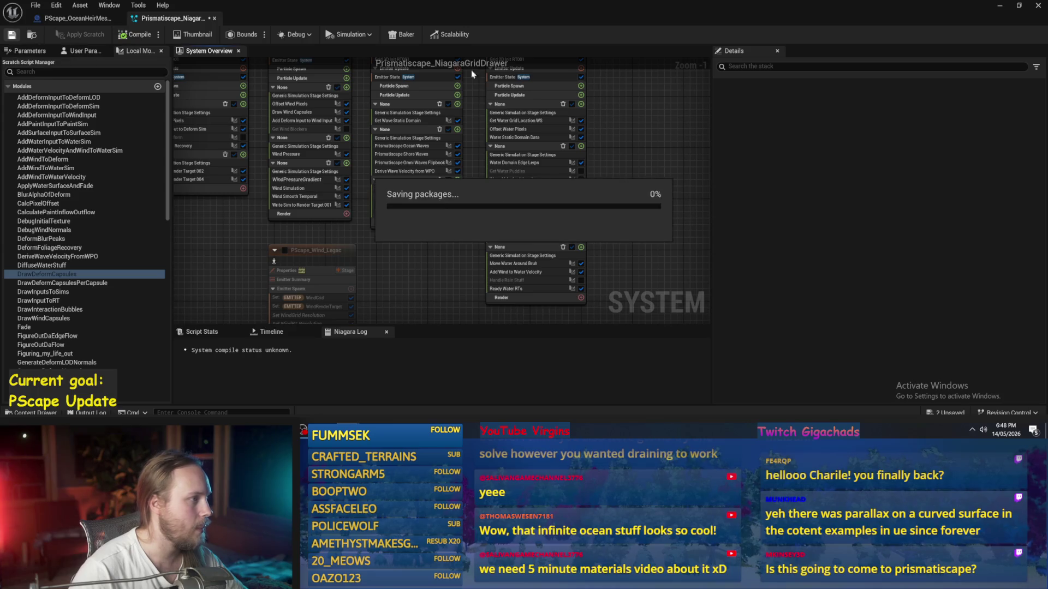
{"action": "left_click", "coordinate": [1000, 6]}
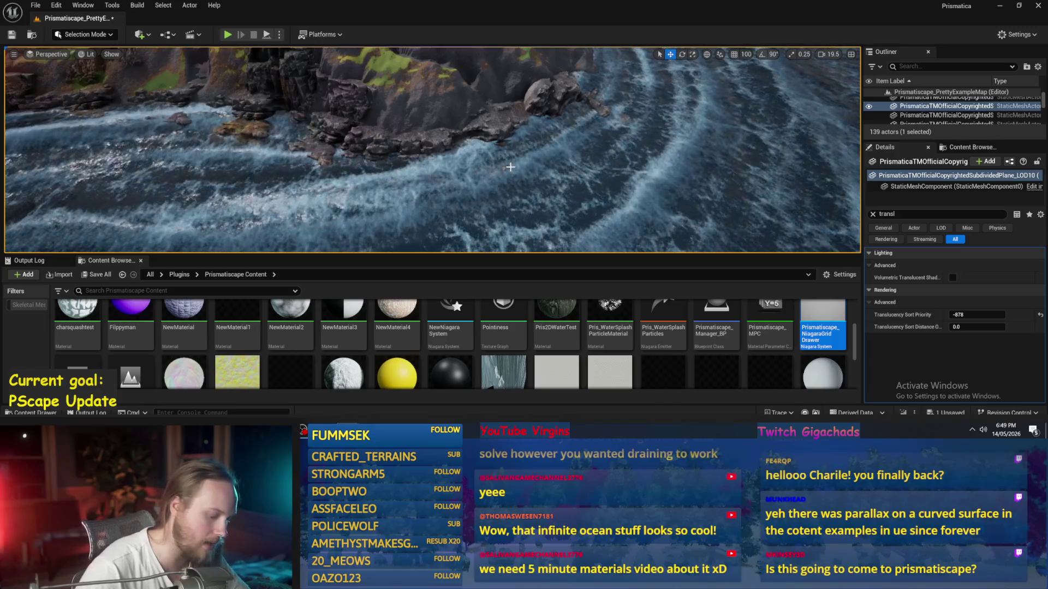
Step: Play-test the level full-screen to inspect the pink water particles, then restore the editor layout
{"action": "key", "text": "alt+p"}
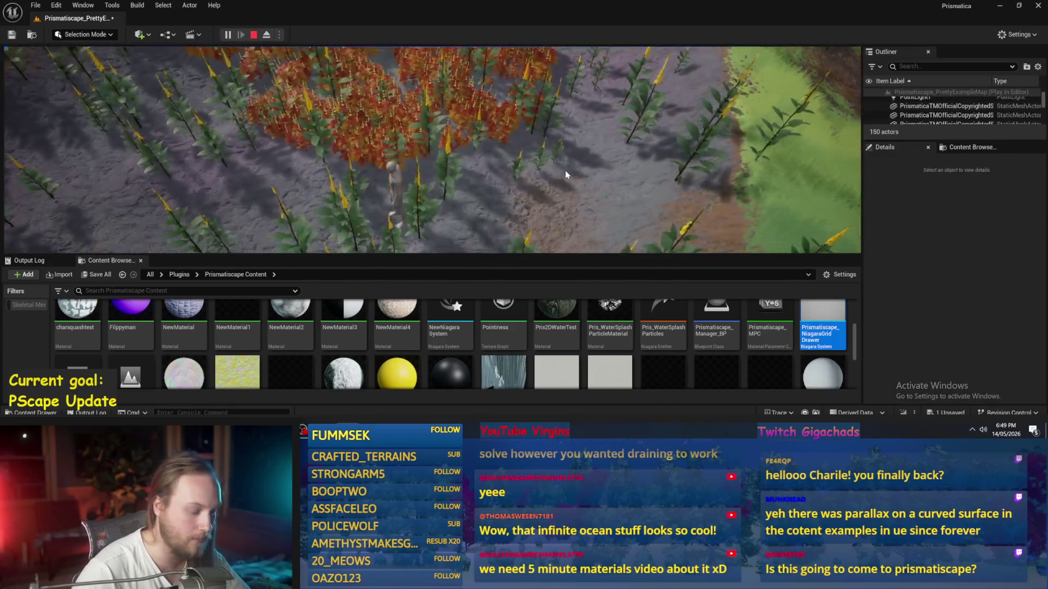
{"action": "key", "text": "F11"}
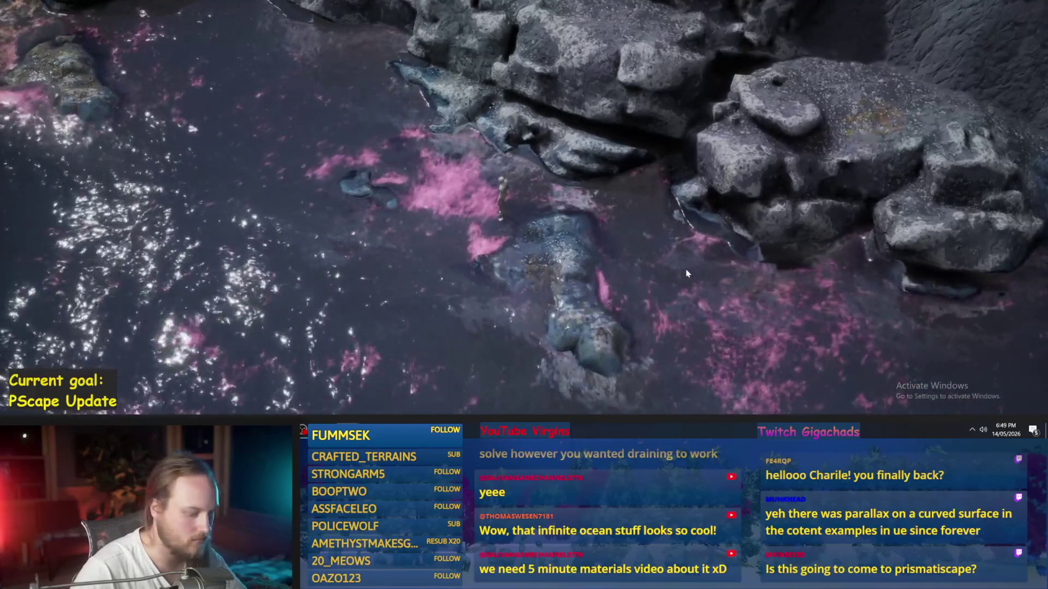
{"action": "key", "text": "F11"}
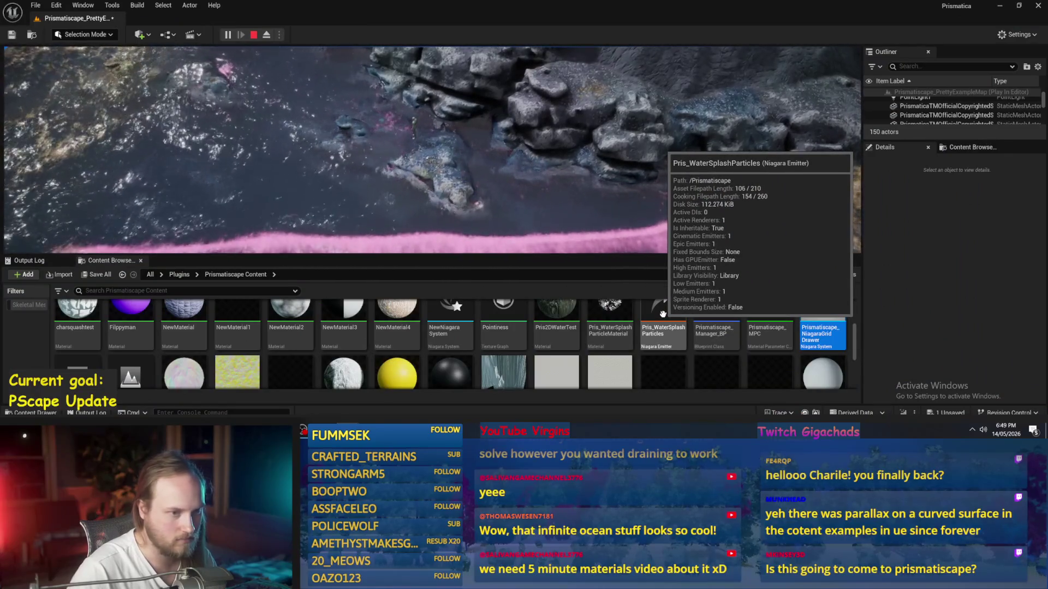
Step: Try dragging Pris_WaterSplashParticles from the Content Browser into the viewport
{"action": "left_click_drag", "start_coordinate": [662, 315], "coordinate": [497, 176]}
{"action": "left_click_drag", "start_coordinate": [431, 144], "coordinate": [662, 327]}
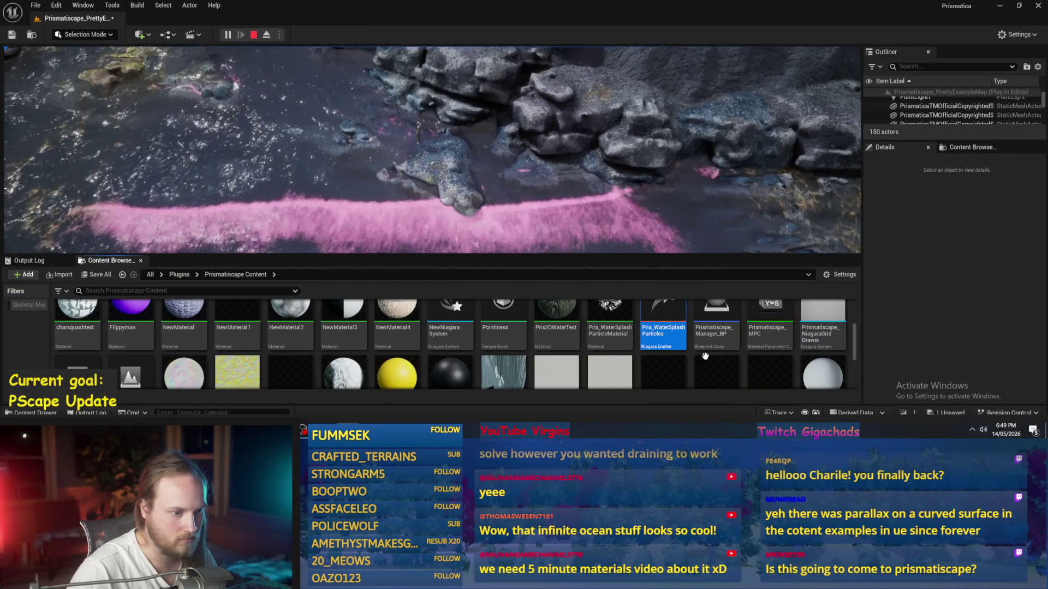
{"action": "scroll", "coordinate": [545, 349], "scroll_direction": "down", "scroll_amount": 2}
{"action": "scroll", "coordinate": [542, 352], "scroll_direction": "up", "scroll_amount": 2}
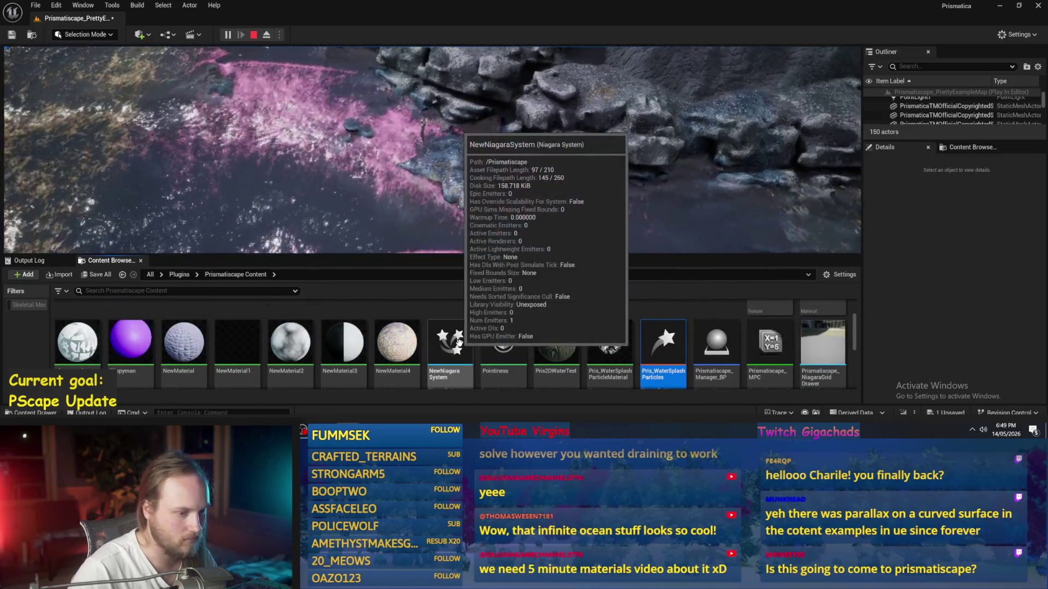
{"action": "scroll", "coordinate": [546, 349], "scroll_direction": "up", "scroll_amount": 2}
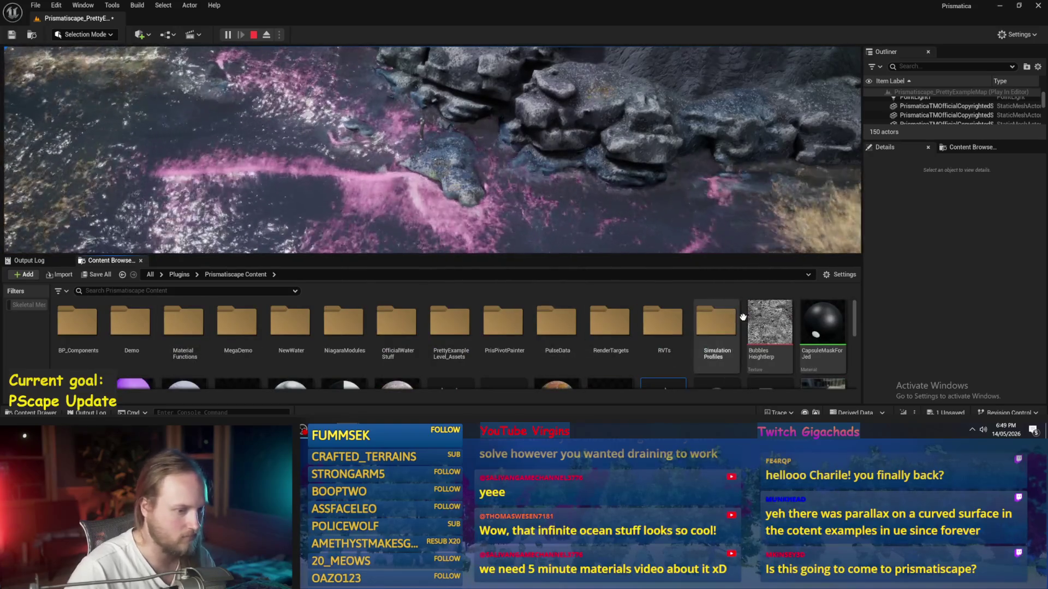
Step: Open PScape_WaterParticlesBase from the NewWater folder in the Niagara editor
{"action": "double_click", "coordinate": [289, 318]}
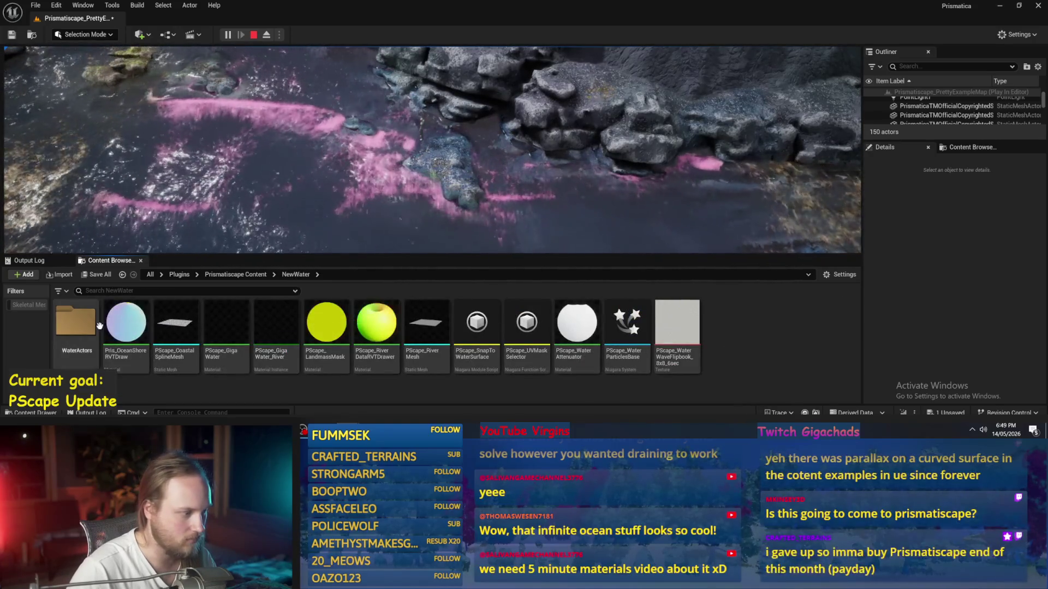
{"action": "mouse_move", "coordinate": [628, 317]}
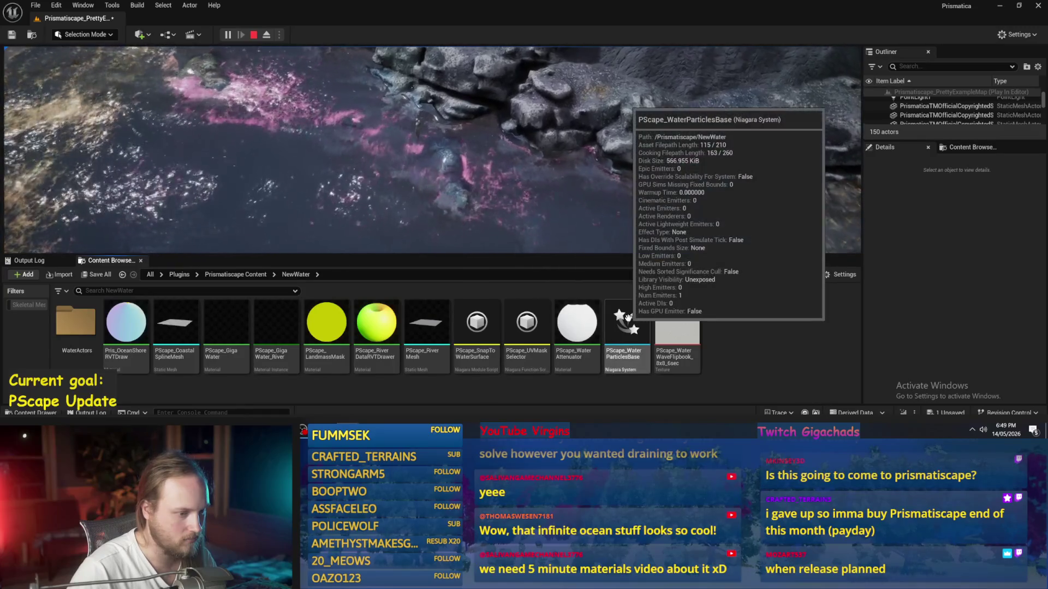
{"action": "left_click", "coordinate": [627, 317]}
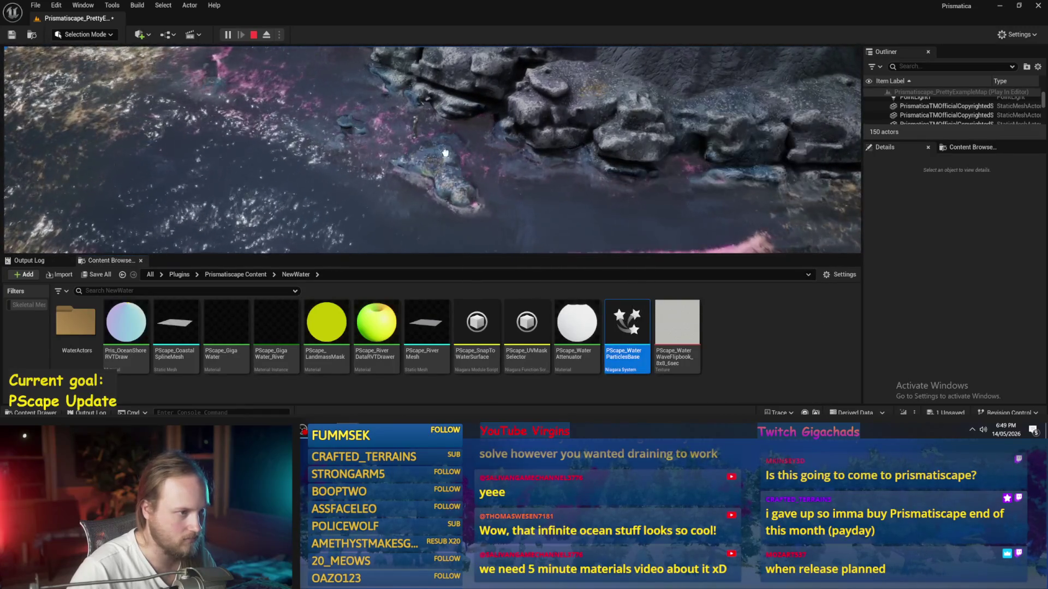
{"action": "double_click", "coordinate": [618, 331]}
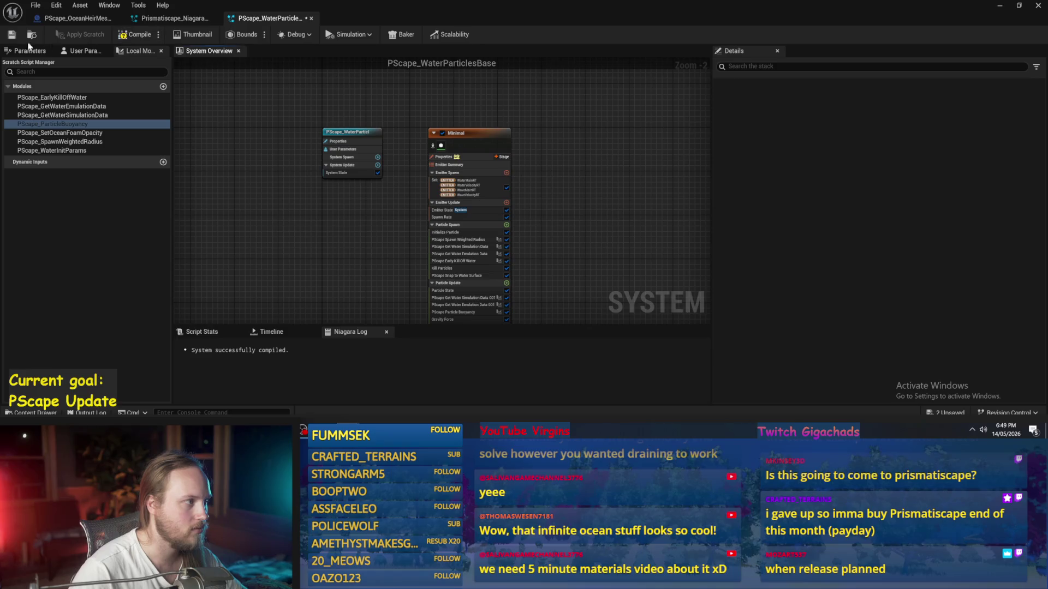
Step: Close the compiled PScape_WaterParticlesBase editor to view the glowing shoreline particles
{"action": "left_click", "coordinate": [1000, 5]}
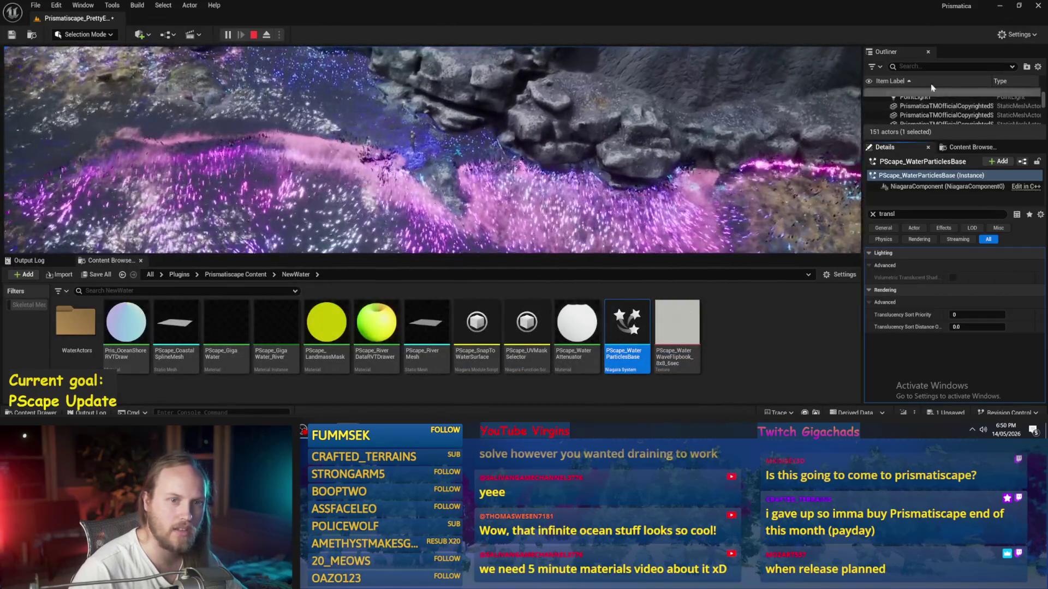
Step: Filter the Outliner by 'water' to isolate PScape_WaterParticlesBase
{"action": "type", "text": "water"}
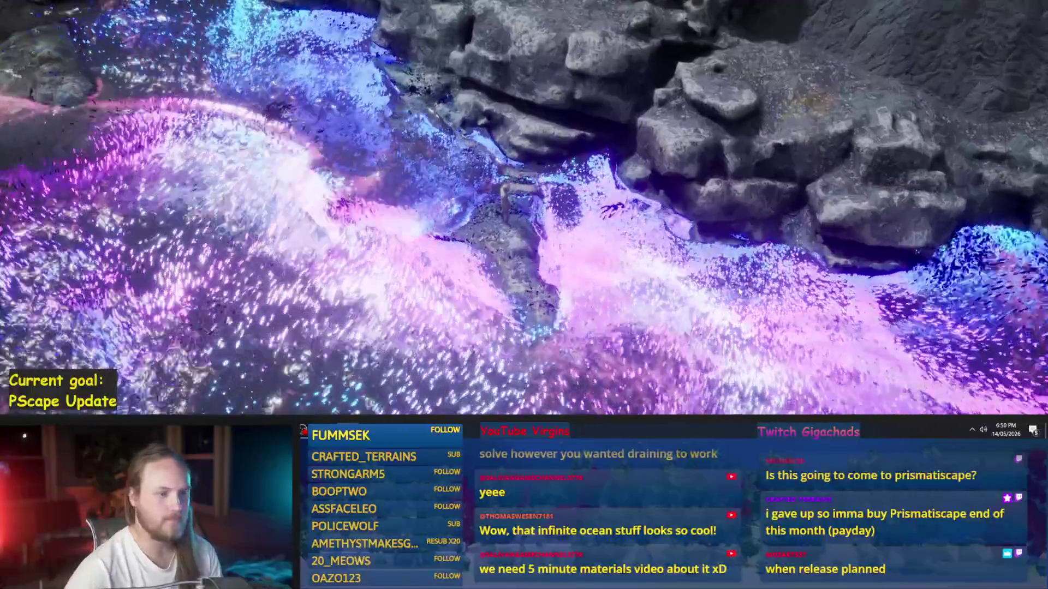
Step: Zoom the viewport to take in the full shoreline glowing with pink, purple and blue particles
{"action": "scroll", "coordinate": [683, 229], "scroll_direction": "up", "scroll_amount": 3}
{"action": "scroll", "coordinate": [705, 244], "scroll_direction": "down", "scroll_amount": 3}
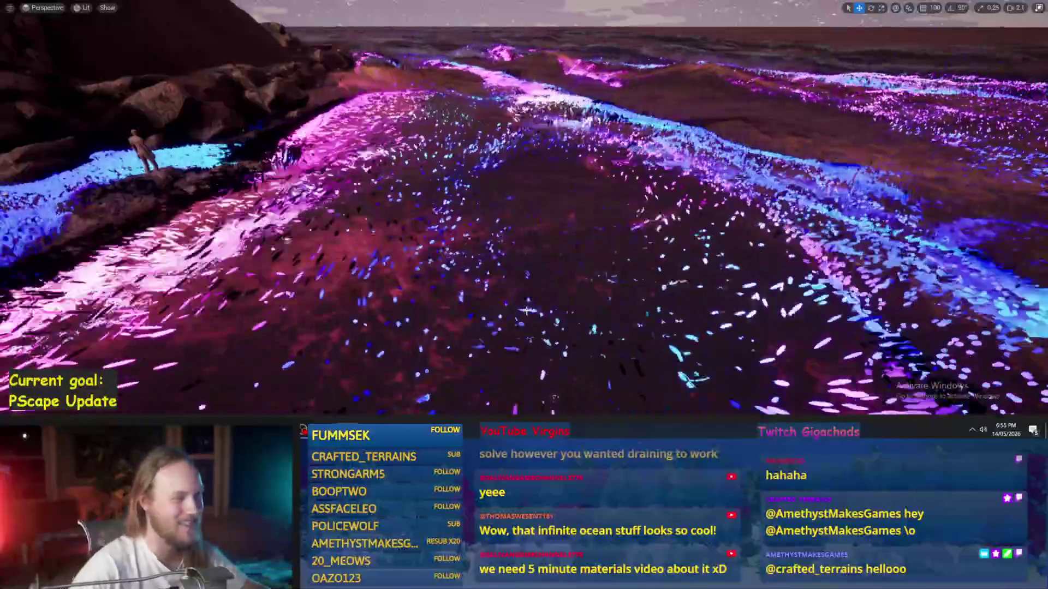
{"action": "left_click_drag", "start_coordinate": [526, 311], "coordinate": [507, 311]}
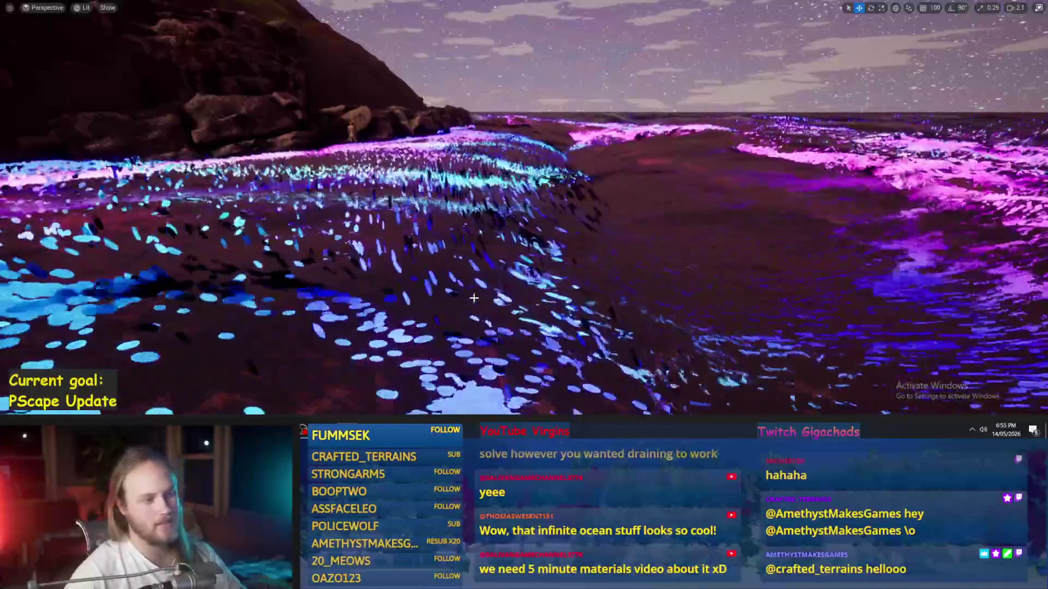
{"action": "left_click_drag", "start_coordinate": [507, 310], "coordinate": [506, 295]}
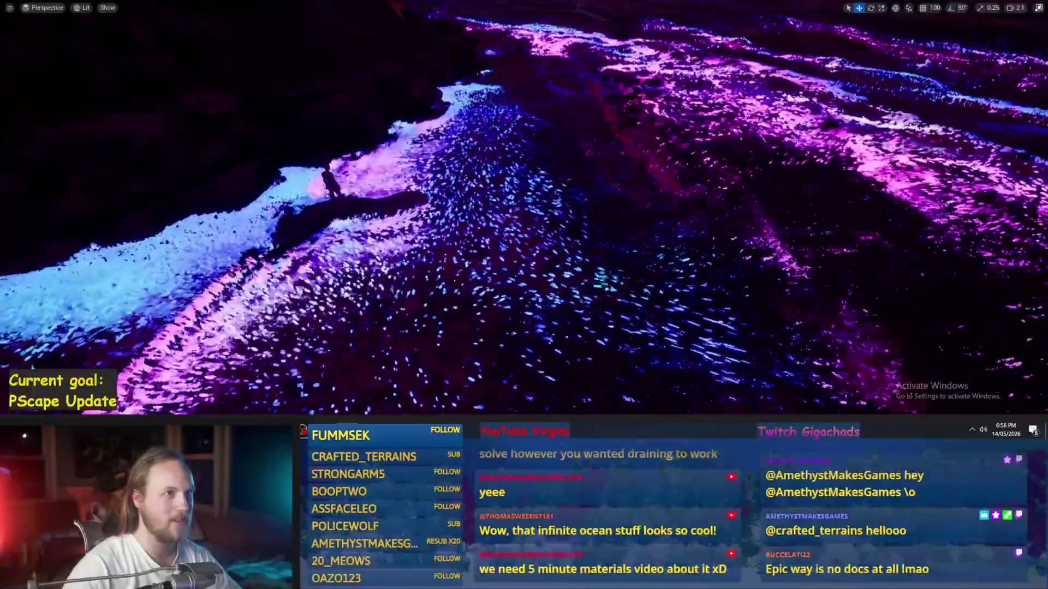
{"action": "mouse_move", "coordinate": [545, 251]}
{"action": "left_mouse_down"}
{"action": "mouse_move", "coordinate": [544, 218]}
{"action": "mouse_move", "coordinate": [524, 262]}
{"action": "mouse_move", "coordinate": [524, 207]}
{"action": "left_mouse_up"}
{"action": "scroll", "coordinate": [524, 208], "scroll_direction": "up", "scroll_amount": 3}
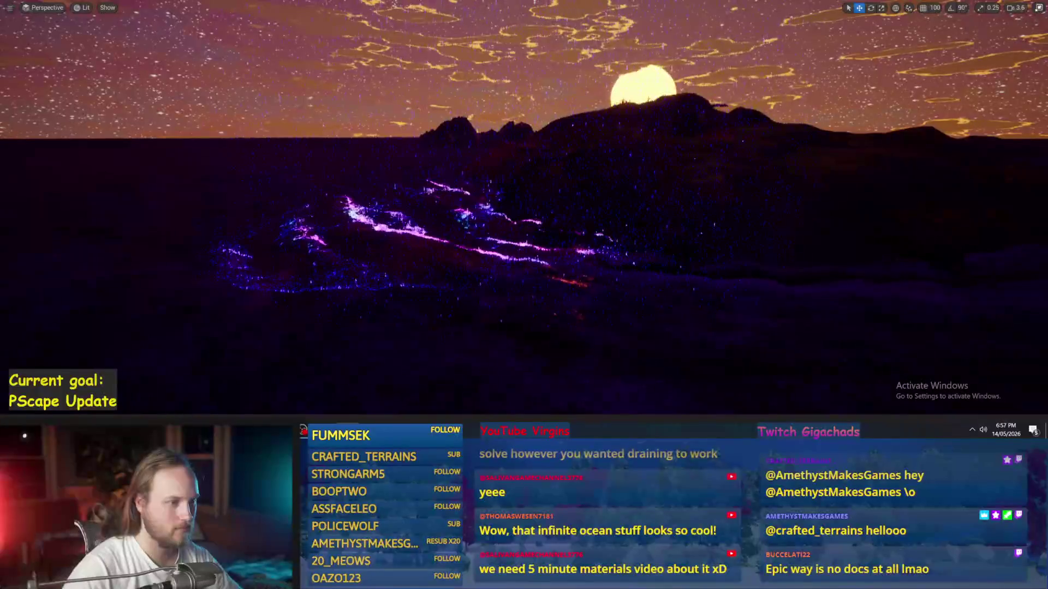
{"action": "mouse_move", "coordinate": [548, 284]}
{"action": "left_mouse_down"}
{"action": "mouse_move", "coordinate": [548, 252]}
{"action": "mouse_move", "coordinate": [548, 284]}
{"action": "left_mouse_up"}
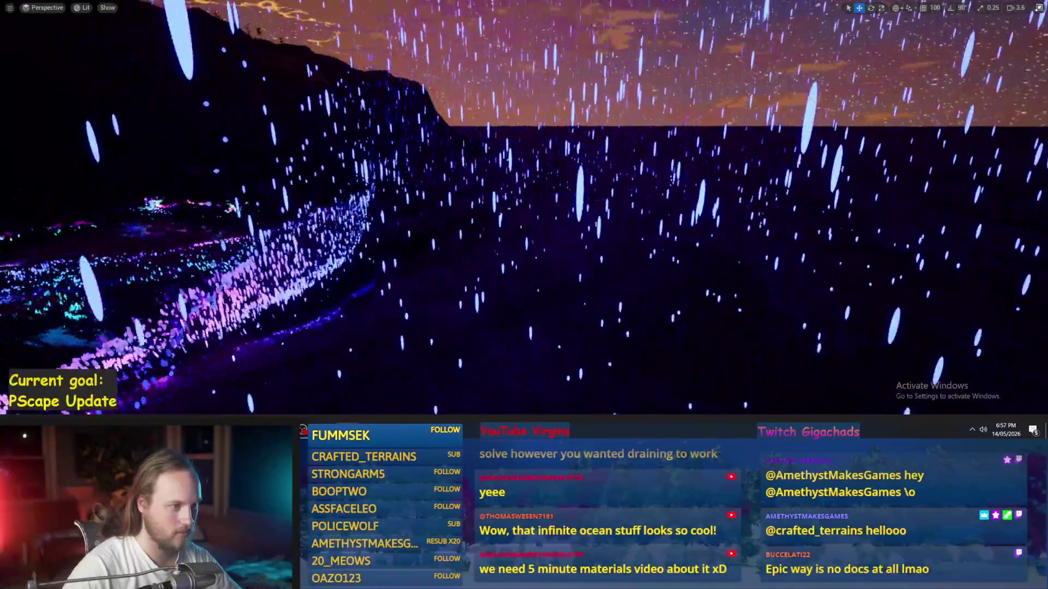
{"action": "left_click_drag", "start_coordinate": [548, 284], "coordinate": [548, 256]}
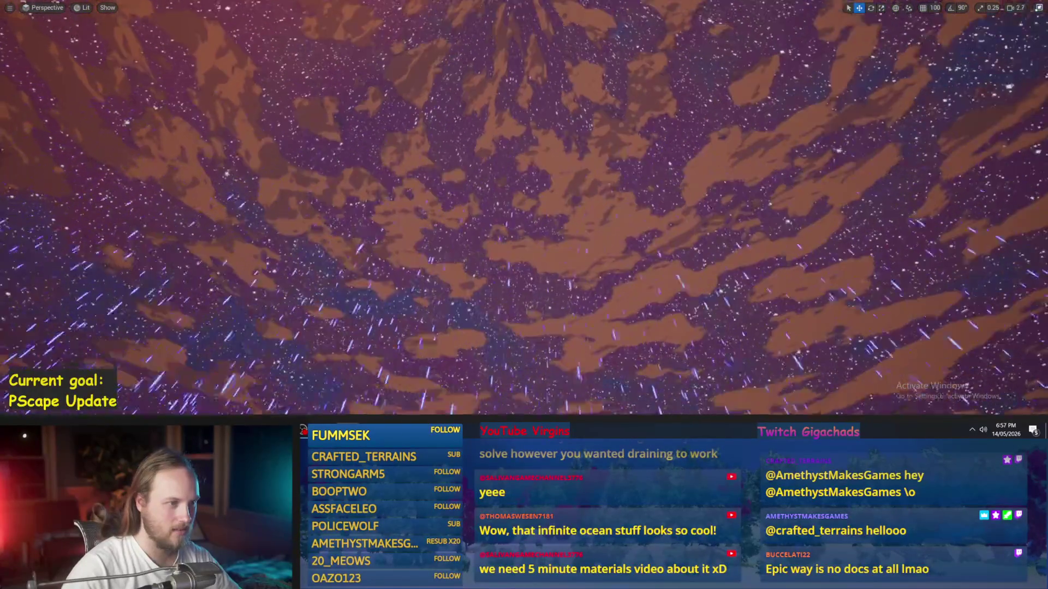
{"action": "left_click_drag", "start_coordinate": [524, 218], "coordinate": [524, 262]}
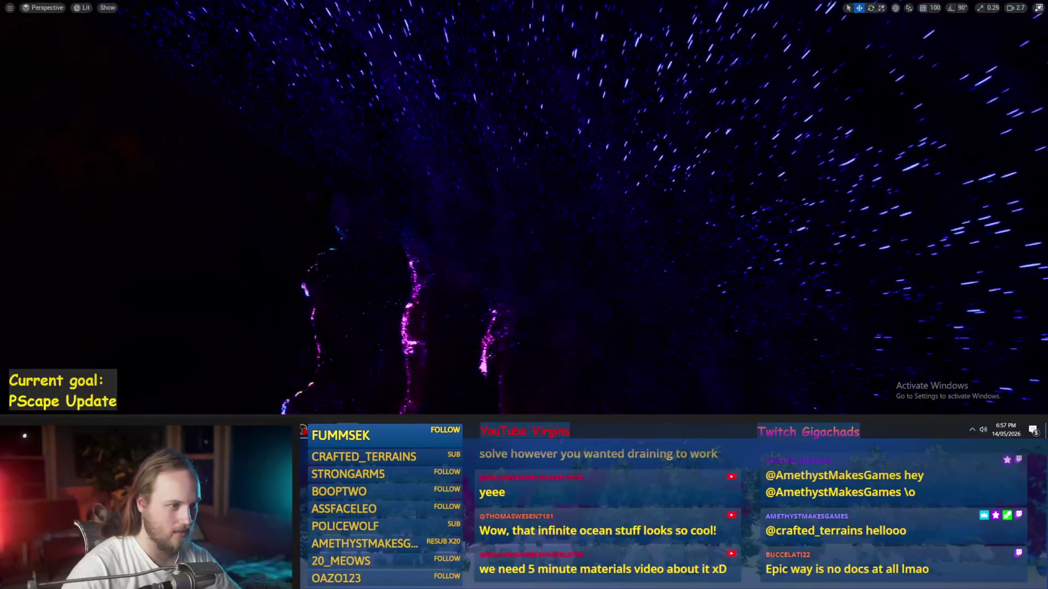
{"action": "mouse_move", "coordinate": [524, 219]}
{"action": "left_mouse_down"}
{"action": "mouse_move", "coordinate": [524, 180]}
{"action": "mouse_move", "coordinate": [524, 229]}
{"action": "mouse_move", "coordinate": [470, 224]}
{"action": "mouse_move", "coordinate": [524, 244]}
{"action": "left_mouse_up"}
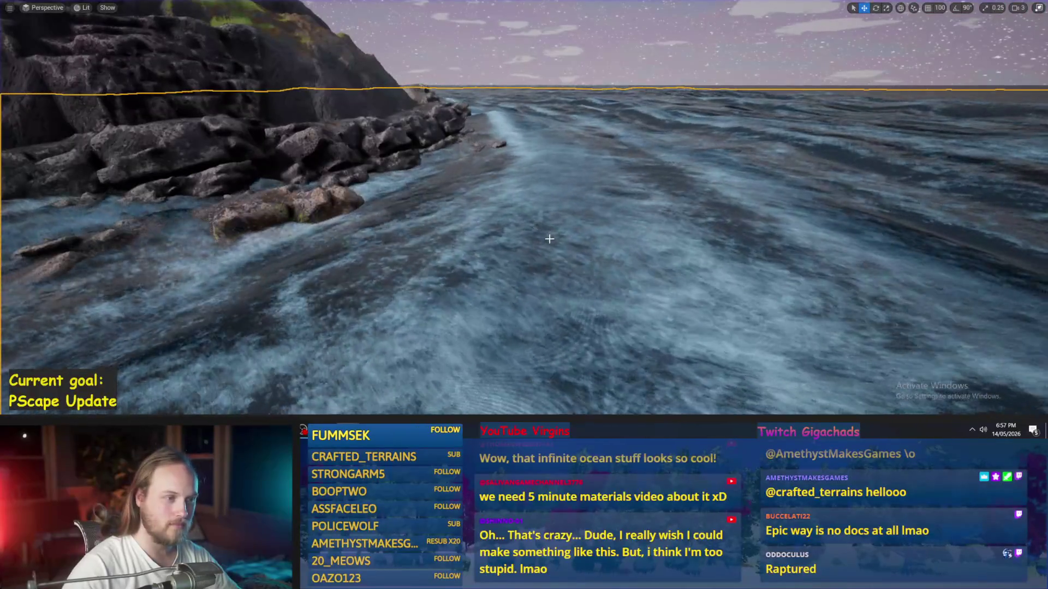
Step: Frame the ocean water body and orbit to a low viewing angle
{"action": "scroll", "coordinate": [524, 207], "scroll_direction": "up", "scroll_amount": 2}
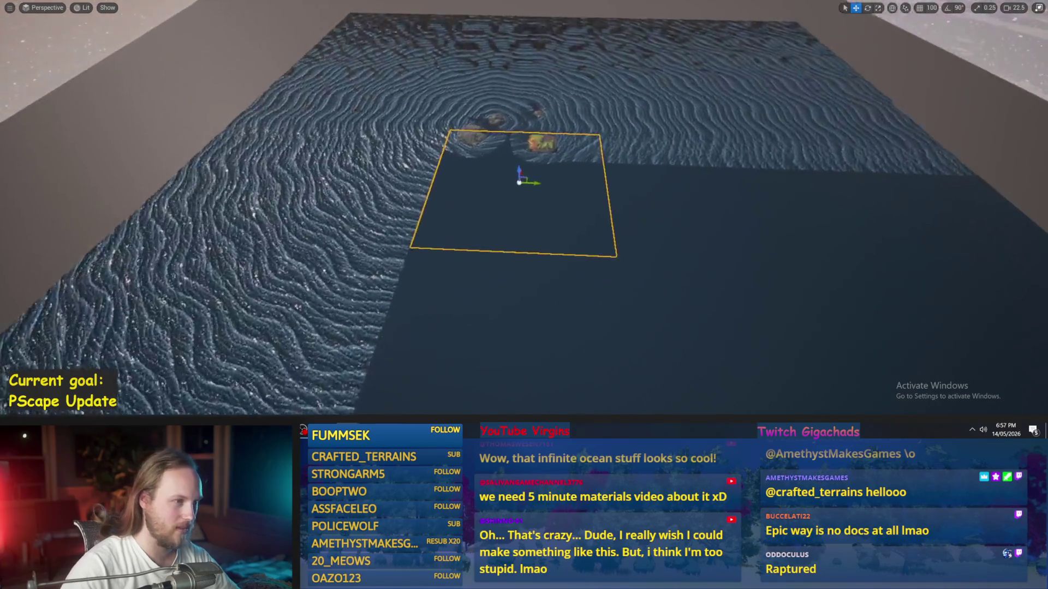
{"action": "scroll", "coordinate": [524, 208], "scroll_direction": "up", "scroll_amount": 6}
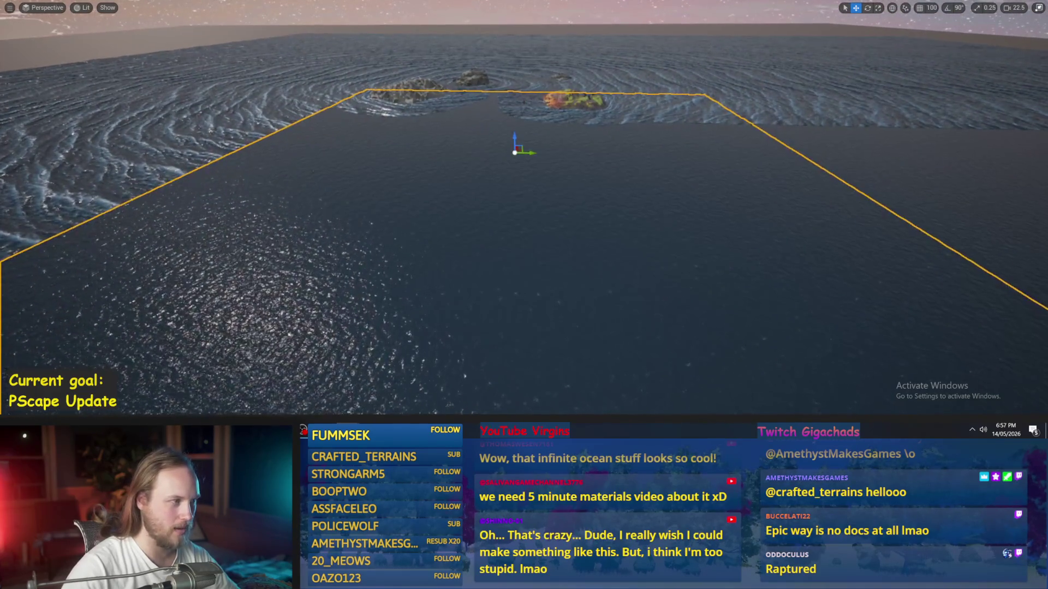
{"action": "scroll", "coordinate": [524, 218], "scroll_direction": "down", "scroll_amount": 5}
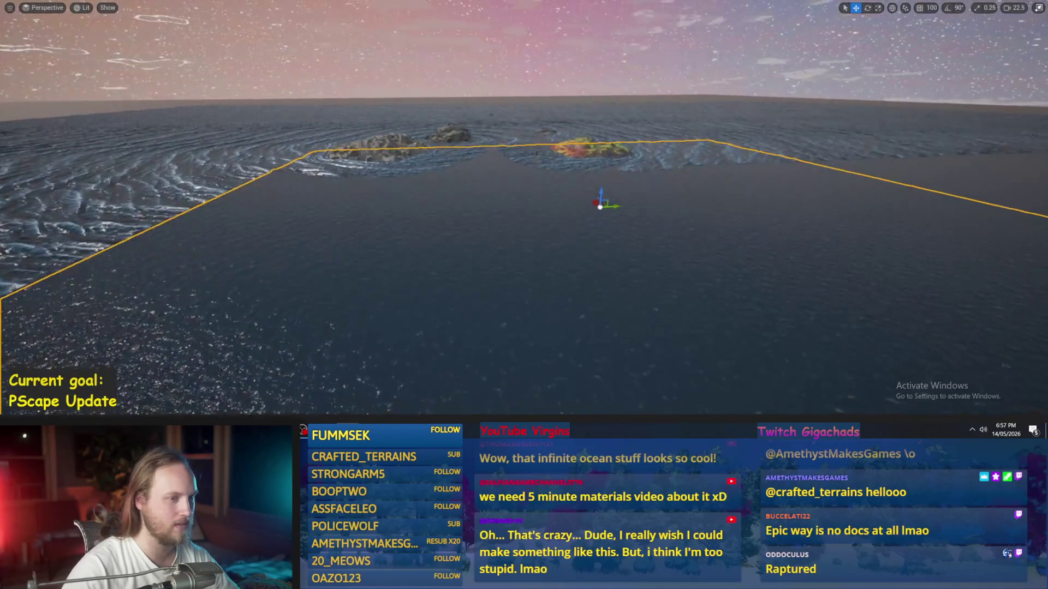
{"action": "scroll", "coordinate": [534, 217], "scroll_direction": "up", "scroll_amount": 10}
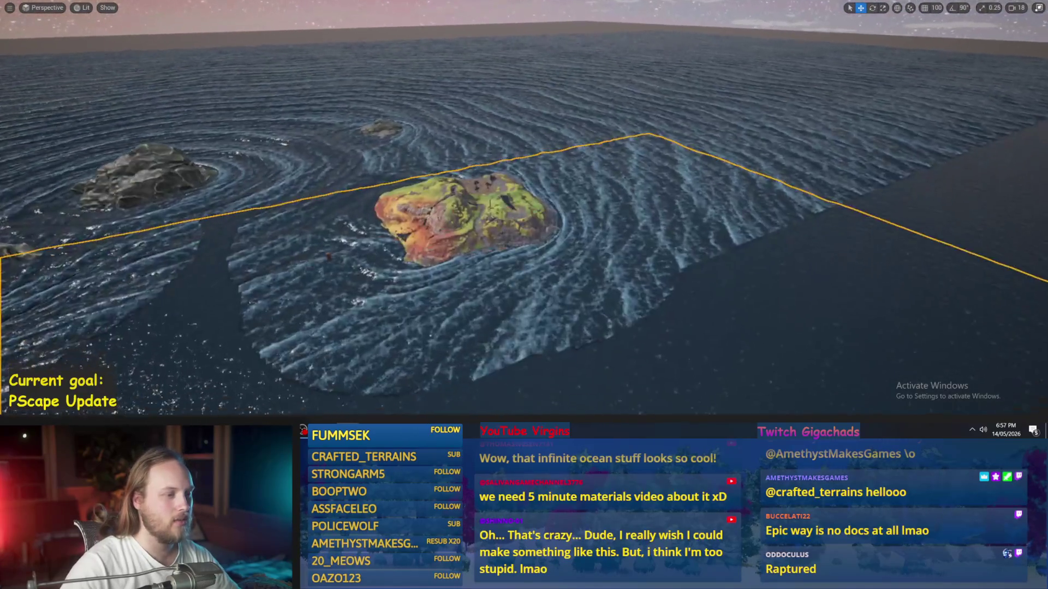
{"action": "key", "text": "f"}
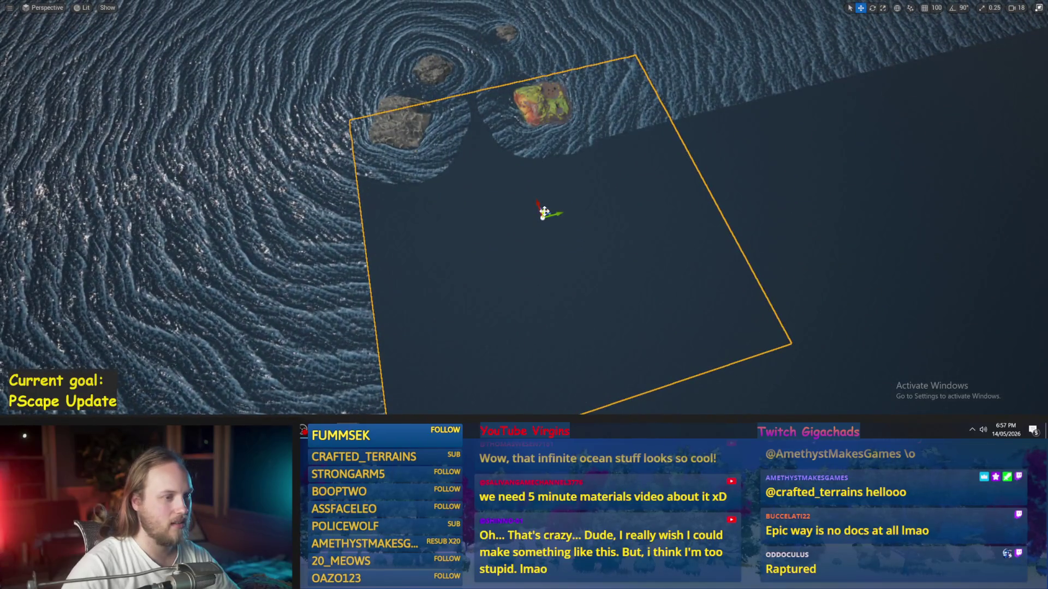
{"action": "mouse_move", "coordinate": [544, 211]}
{"action": "left_mouse_down"}
{"action": "mouse_move", "coordinate": [555, 137]}
{"action": "mouse_move", "coordinate": [550, 227]}
{"action": "mouse_move", "coordinate": [539, 235]}
{"action": "mouse_move", "coordinate": [556, 112]}
{"action": "mouse_move", "coordinate": [580, 201]}
{"action": "mouse_move", "coordinate": [580, 167]}
{"action": "left_mouse_up"}
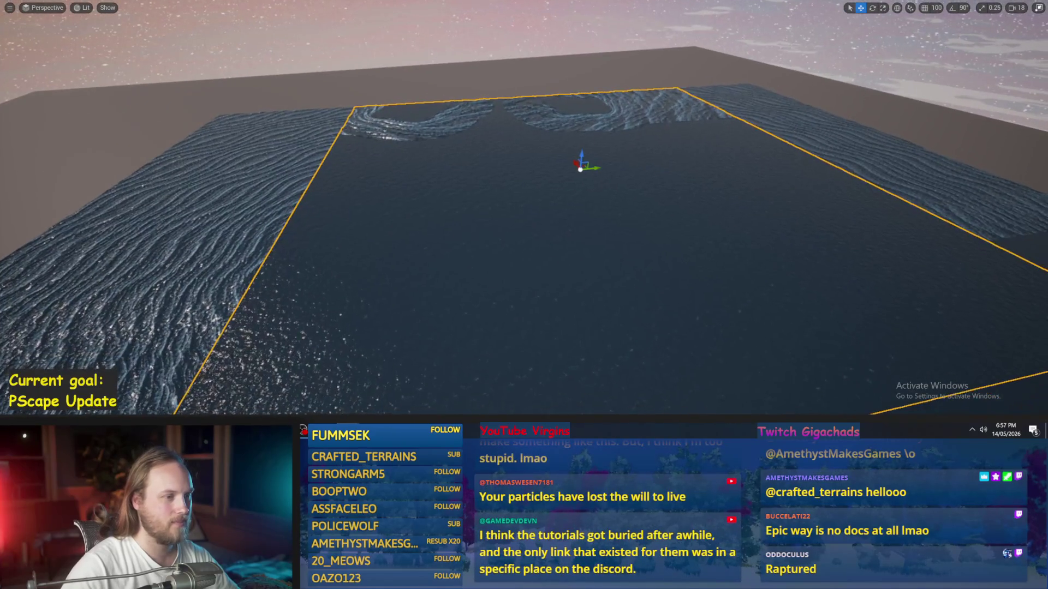
Step: Scale the ocean water body down to a small square beside the islands
{"action": "key", "text": "r"}
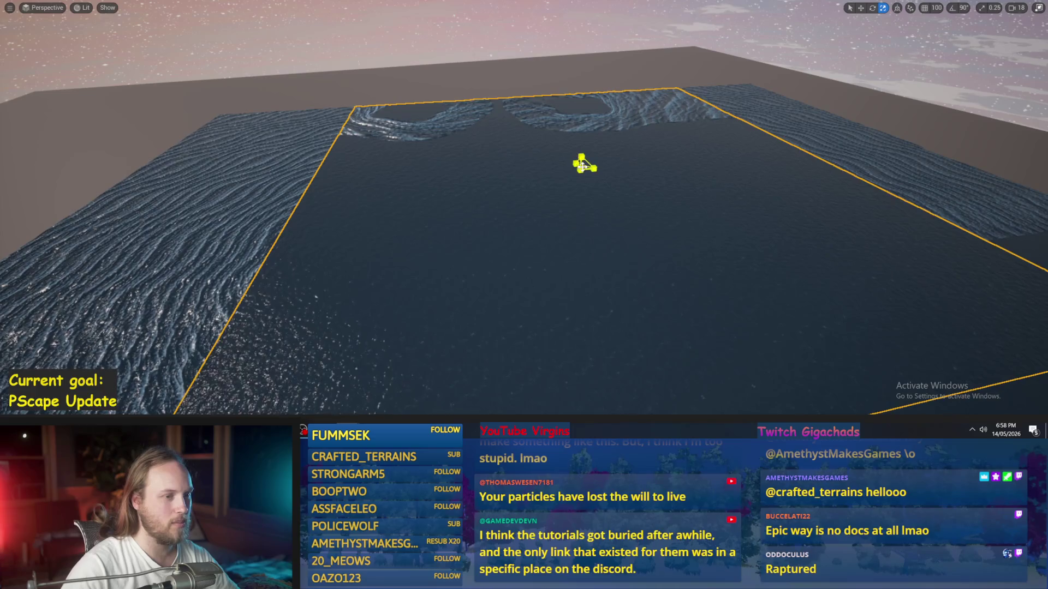
{"action": "left_click_drag", "start_coordinate": [586, 166], "coordinate": [562, 188]}
{"action": "key", "text": "w"}
{"action": "scroll", "coordinate": [627, 177], "scroll_direction": "up", "scroll_amount": 3}
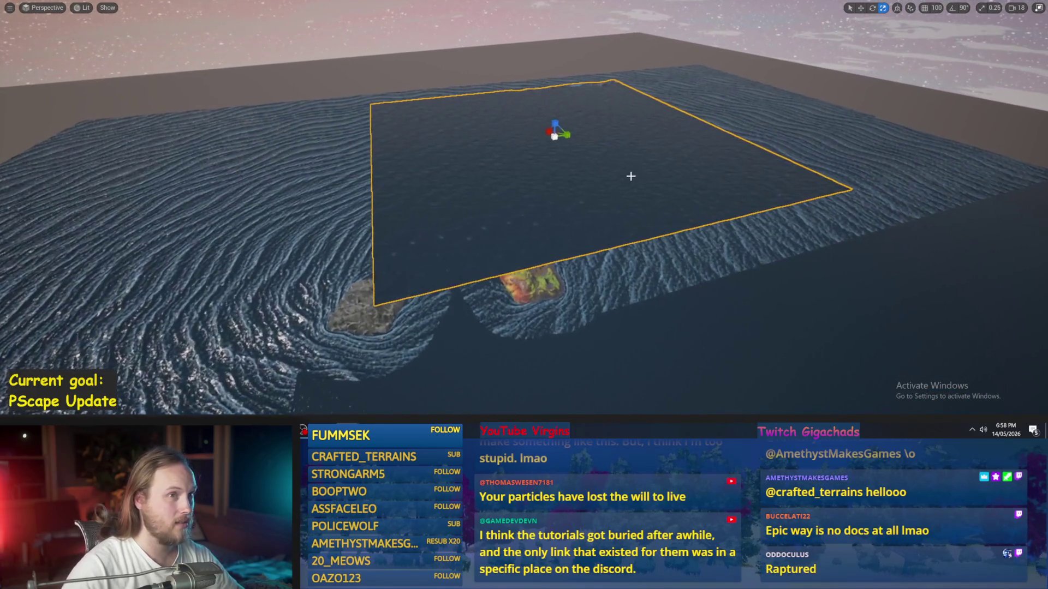
{"action": "key", "text": "ctrl+z"}
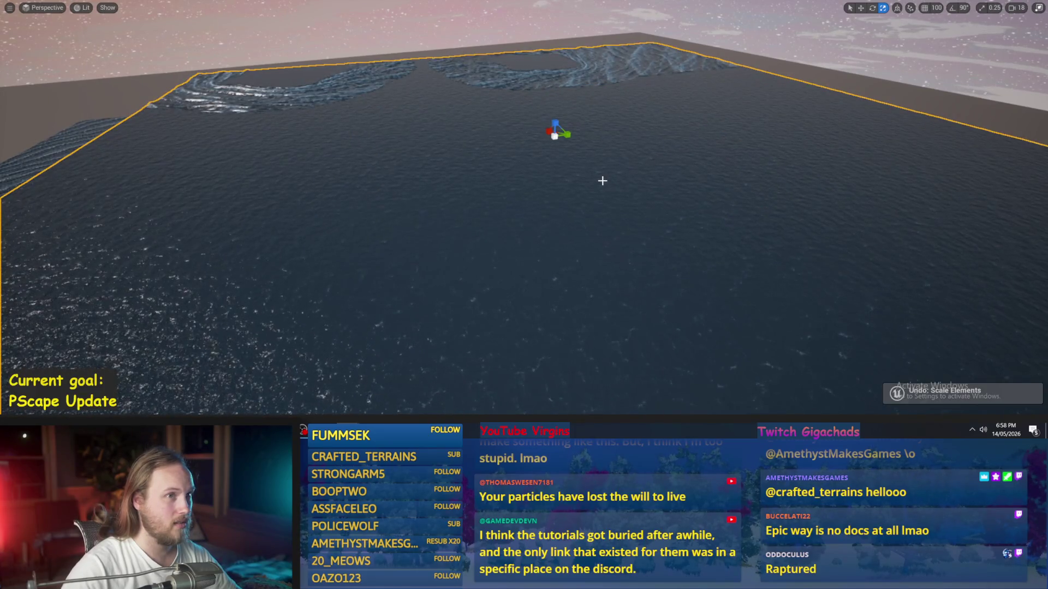
{"action": "scroll", "coordinate": [603, 181], "scroll_direction": "down", "scroll_amount": 3}
{"action": "key", "text": "ctrl+y"}
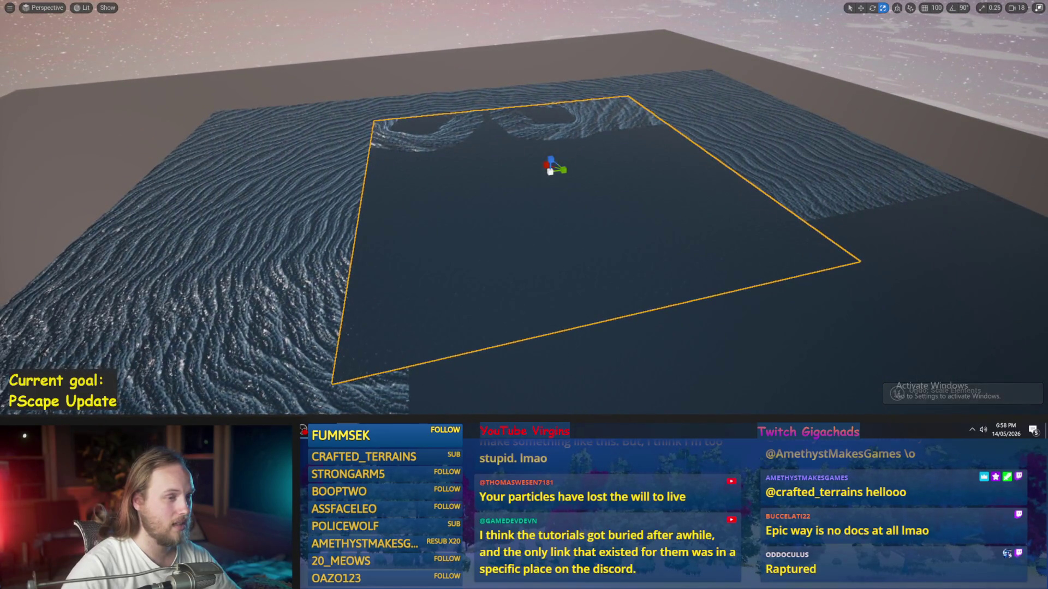
{"action": "key", "text": "w"}
{"action": "mouse_move", "coordinate": [601, 183]}
{"action": "left_mouse_down"}
{"action": "mouse_move", "coordinate": [518, 180]}
{"action": "mouse_move", "coordinate": [487, 166]}
{"action": "mouse_move", "coordinate": [501, 171]}
{"action": "mouse_move", "coordinate": [235, 328]}
{"action": "mouse_move", "coordinate": [269, 239]}
{"action": "mouse_move", "coordinate": [576, 228]}
{"action": "left_mouse_up"}
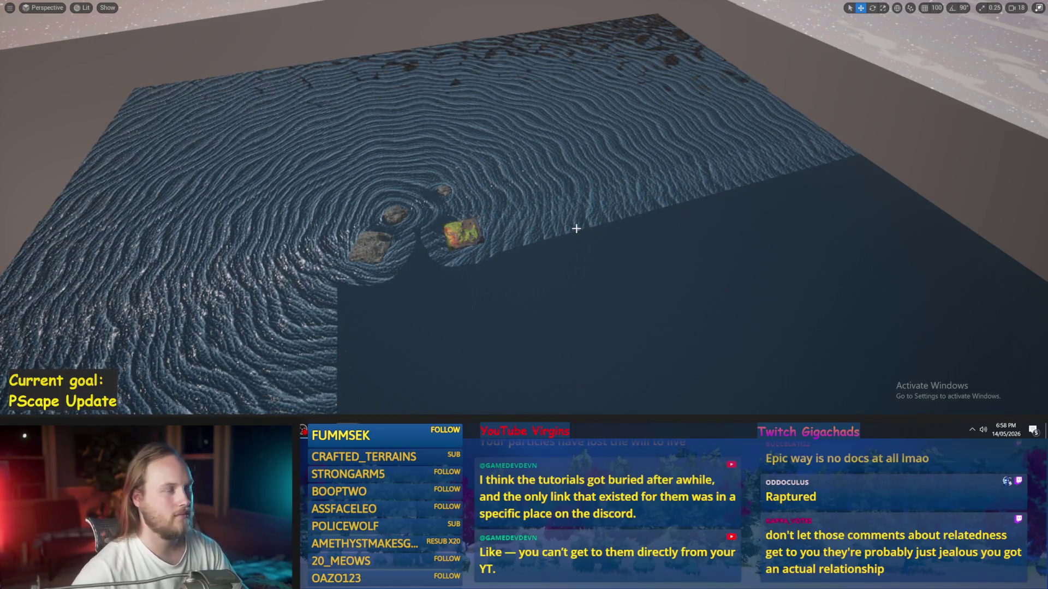
{"action": "scroll", "coordinate": [577, 228], "scroll_direction": "up", "scroll_amount": 10}
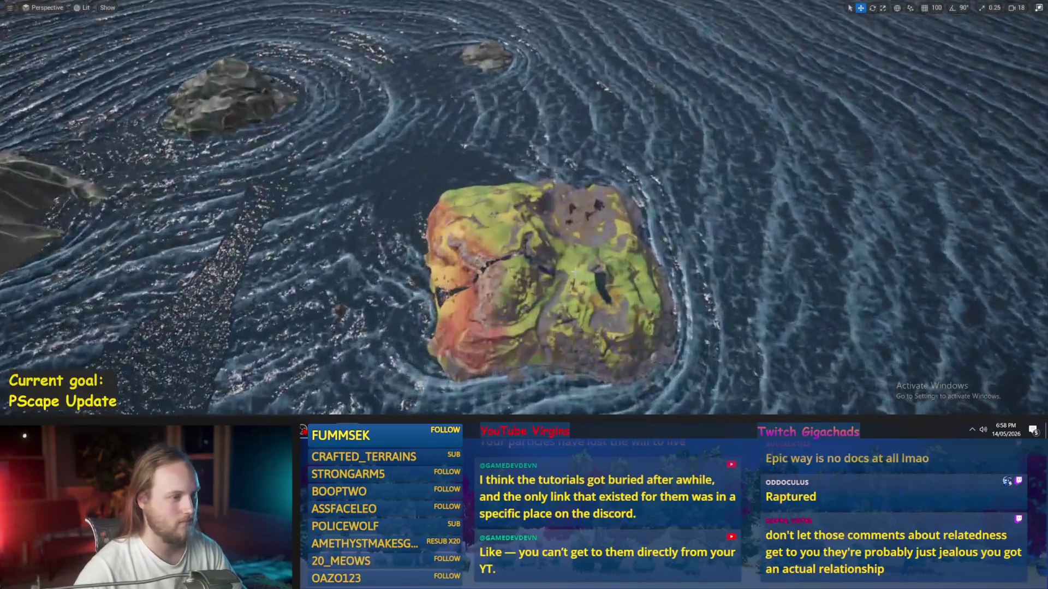
{"action": "left_click_drag", "start_coordinate": [575, 271], "coordinate": [575, 213]}
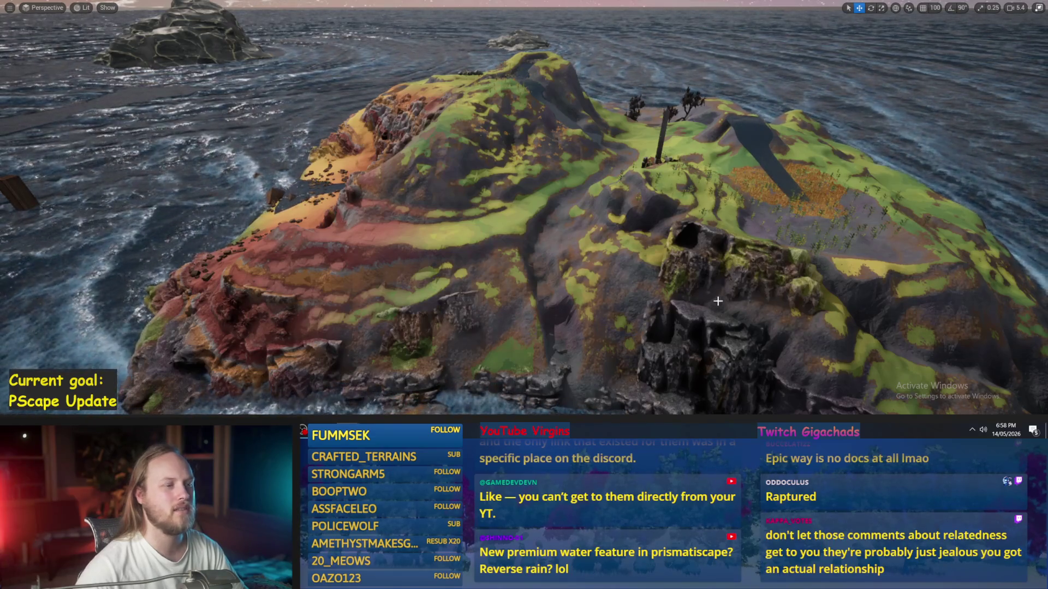
Step: Fly over the mossy island, then leave fullscreen so the Outliner, Details and Content Browser return
{"action": "scroll", "coordinate": [524, 207], "scroll_direction": "up", "scroll_amount": 5}
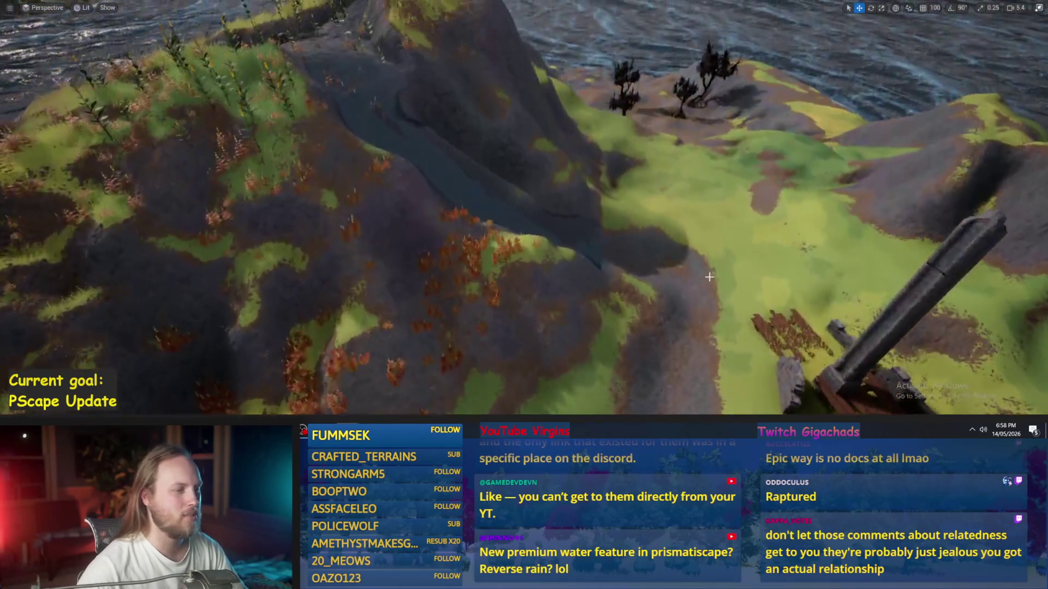
{"action": "scroll", "coordinate": [524, 208], "scroll_direction": "up", "scroll_amount": 5}
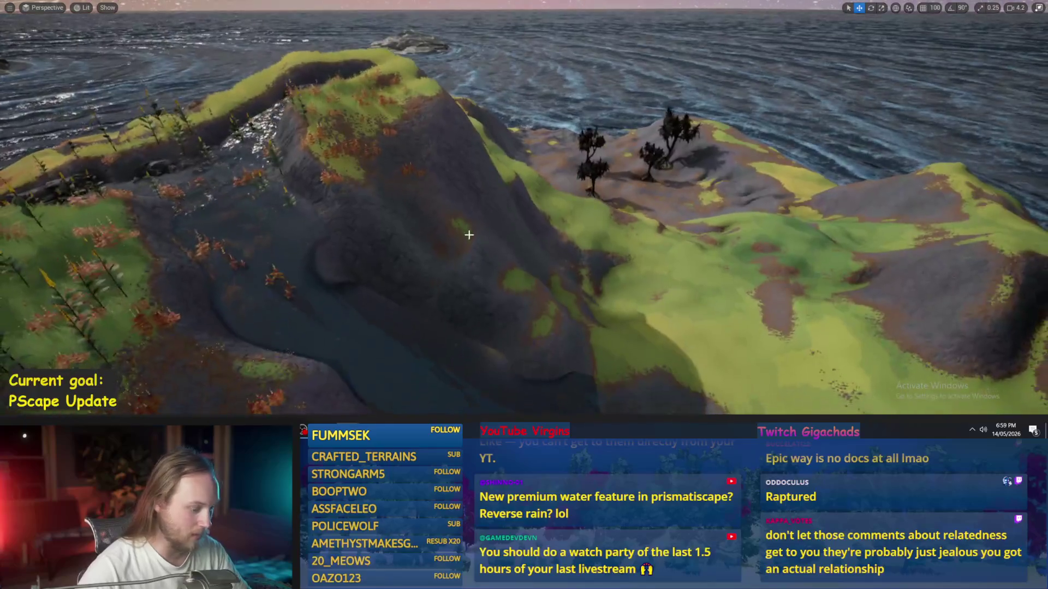
{"action": "key", "text": "F11"}
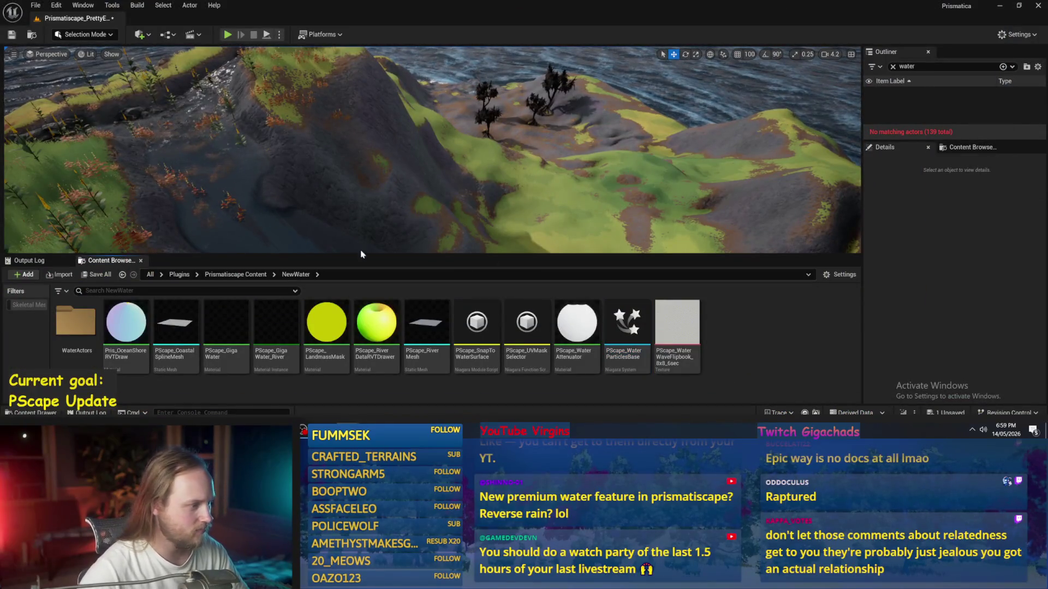
Step: Browse from Plugins into the PPCMS Content folder and open PPCMS_TestLevel, answering the save prompt
{"action": "left_click", "coordinate": [228, 275]}
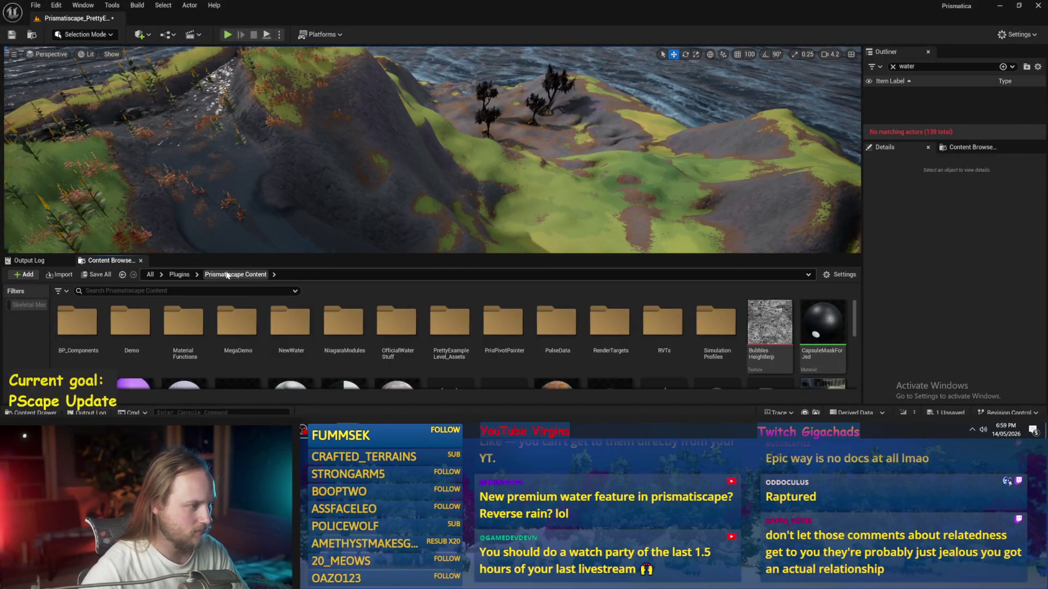
{"action": "left_click", "coordinate": [179, 274]}
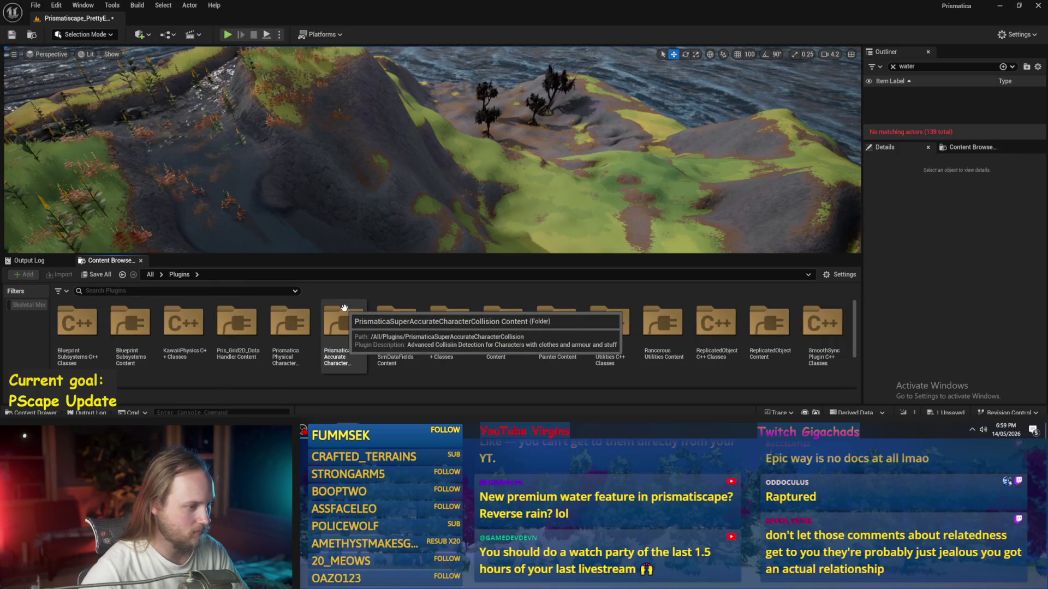
{"action": "double_click", "coordinate": [281, 313]}
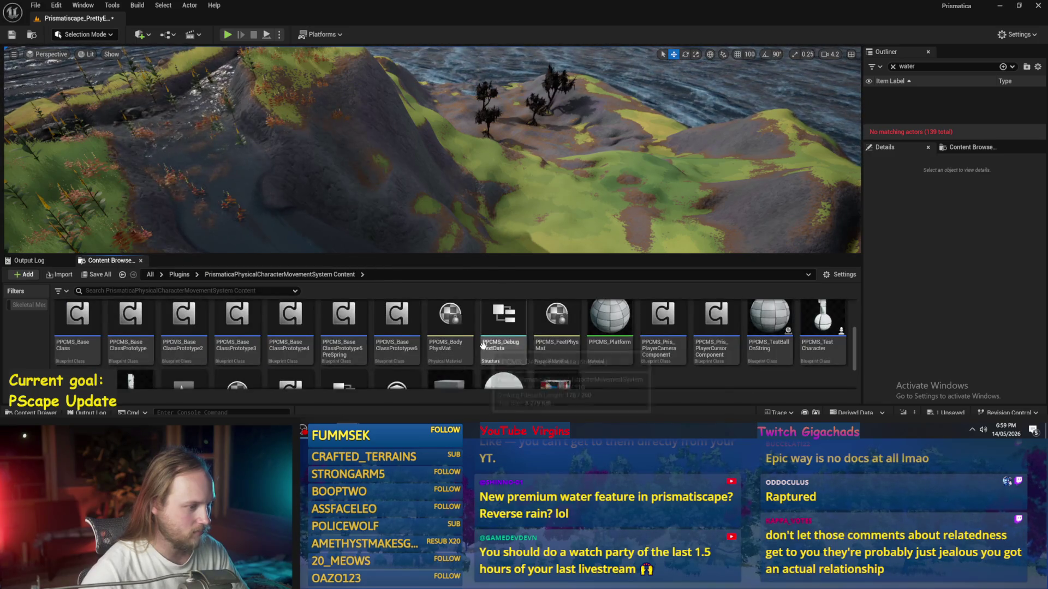
{"action": "scroll", "coordinate": [511, 350], "scroll_direction": "down", "scroll_amount": 2}
{"action": "double_click", "coordinate": [189, 348]}
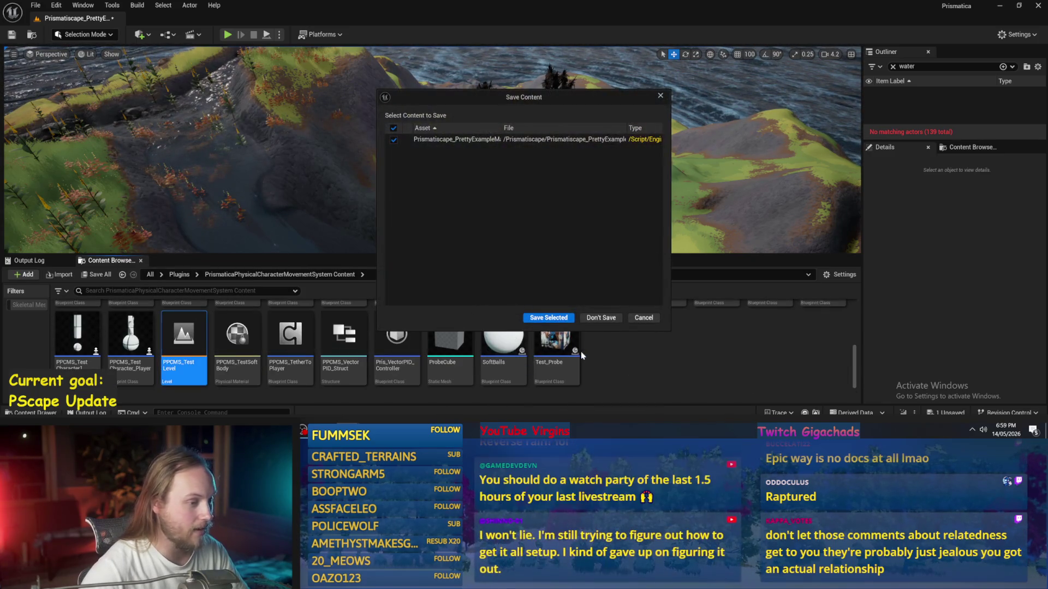
{"action": "left_click", "coordinate": [548, 314]}
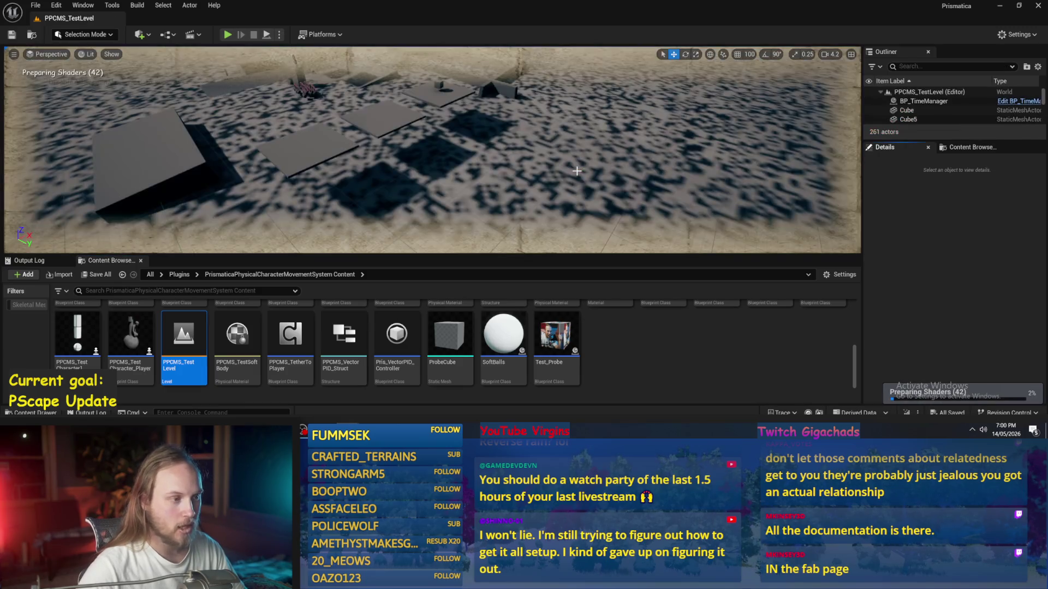
Step: Play-test PPCMS_TestLevel fullscreen to see the character's debug vectors, then stop the session
{"action": "left_click_drag", "start_coordinate": [328, 153], "coordinate": [402, 161]}
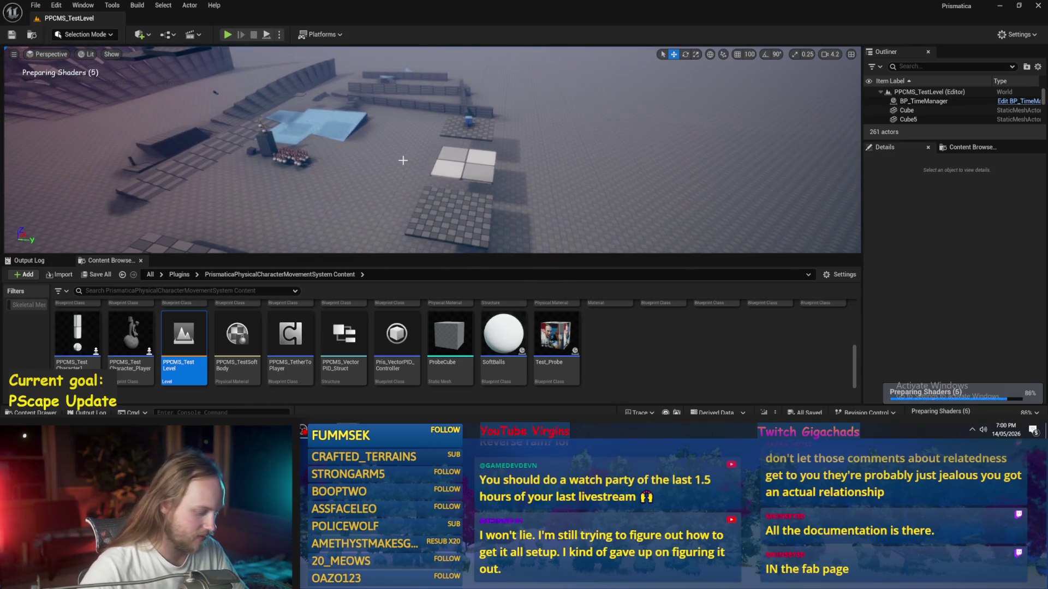
{"action": "key", "text": "alt+p"}
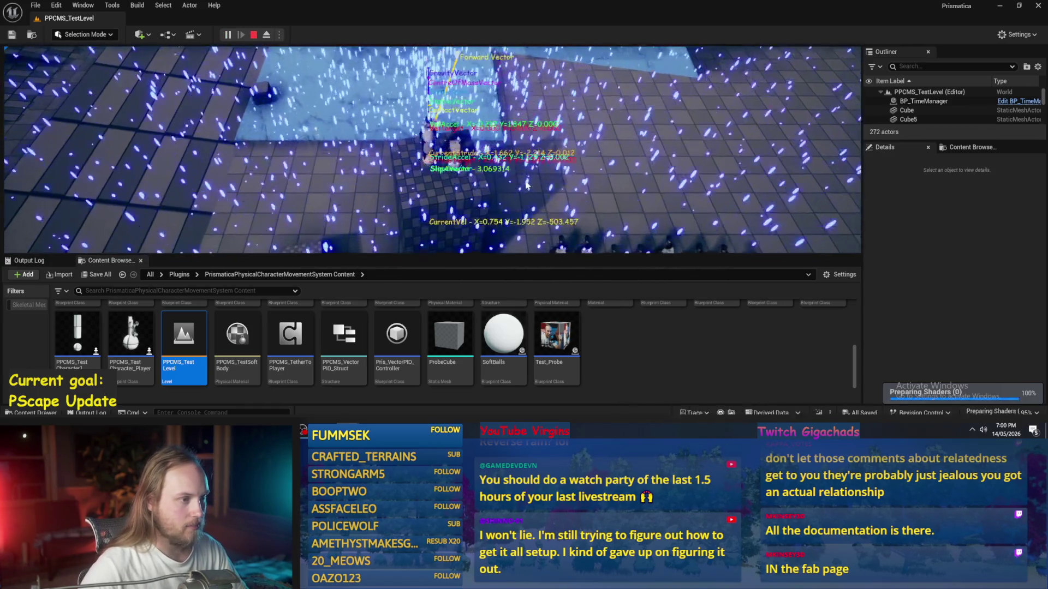
{"action": "key", "text": "F11"}
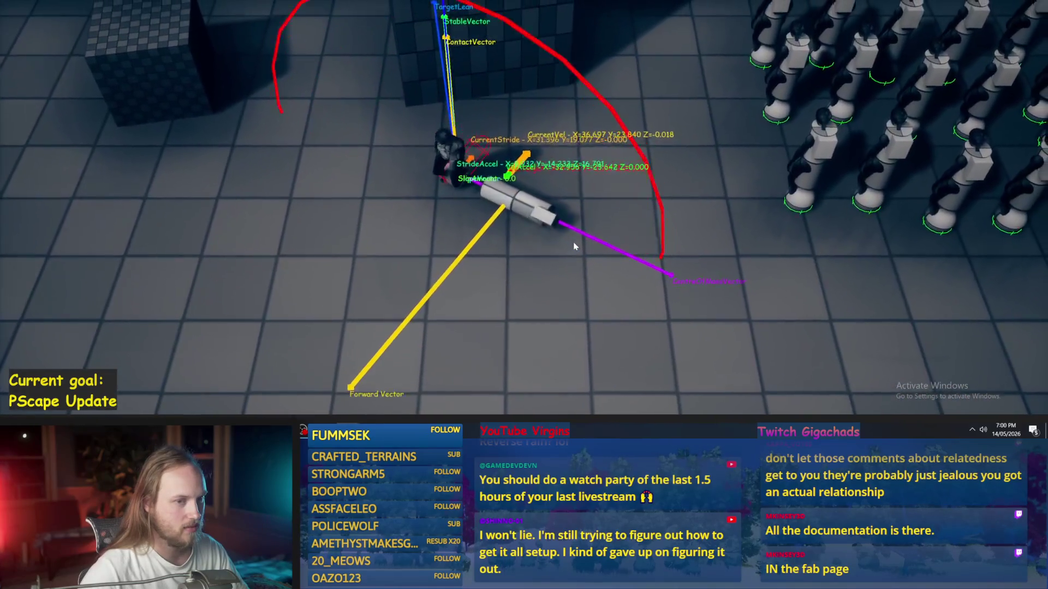
{"action": "key", "text": "Escape"}
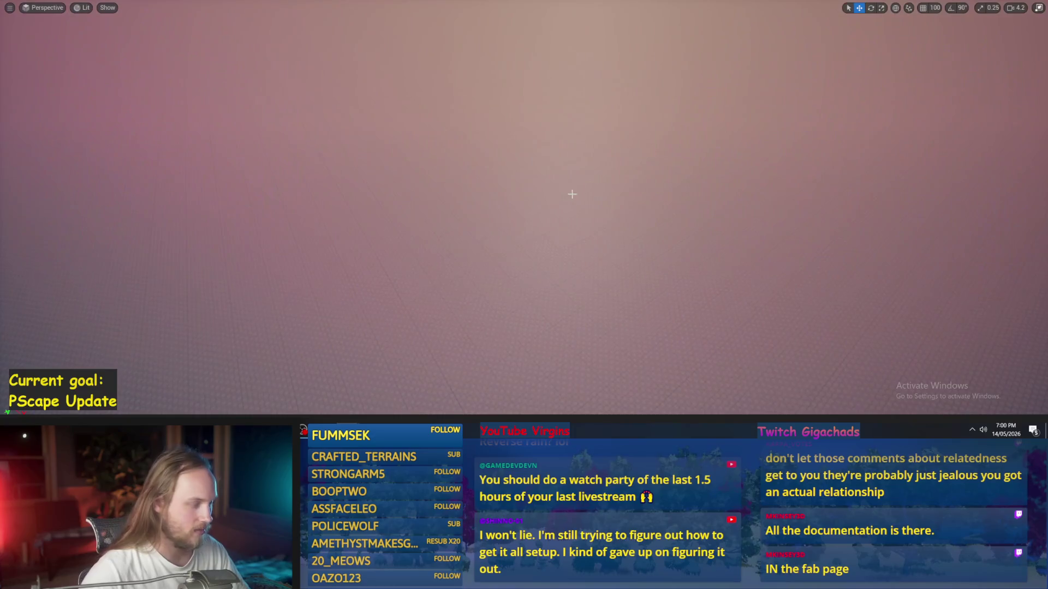
Step: Tilt the view up, frame the selected box, and restore the editor panels
{"action": "left_click_drag", "start_coordinate": [629, 196], "coordinate": [629, 164]}
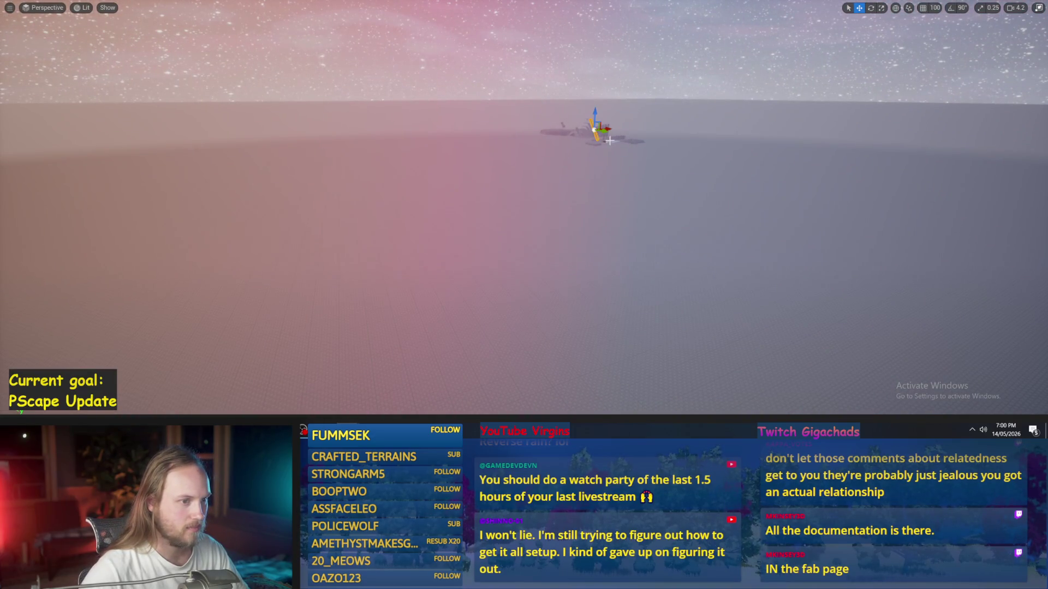
{"action": "key", "text": "f"}
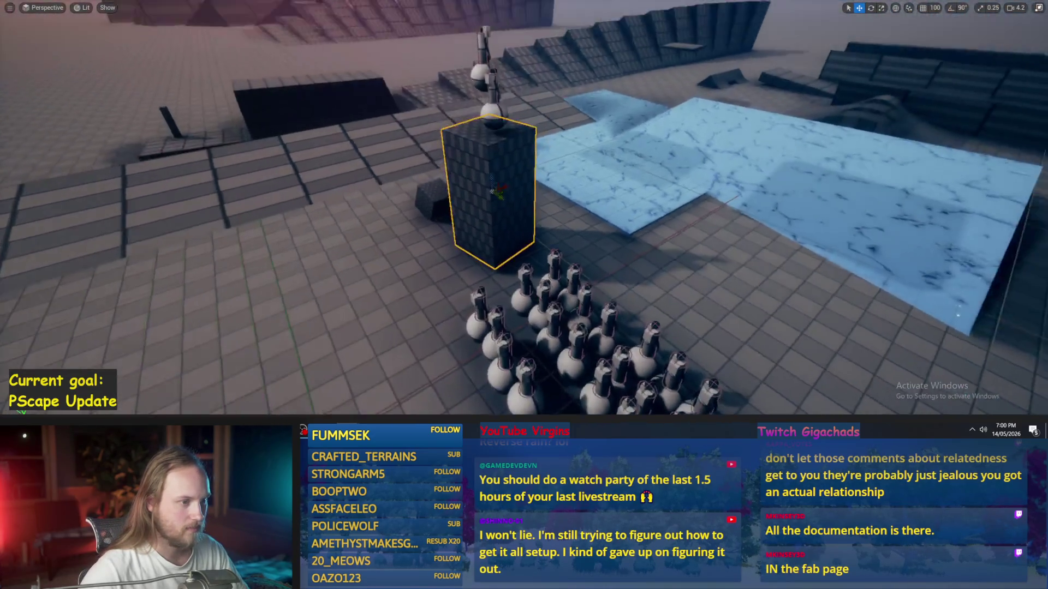
{"action": "key", "text": "F11"}
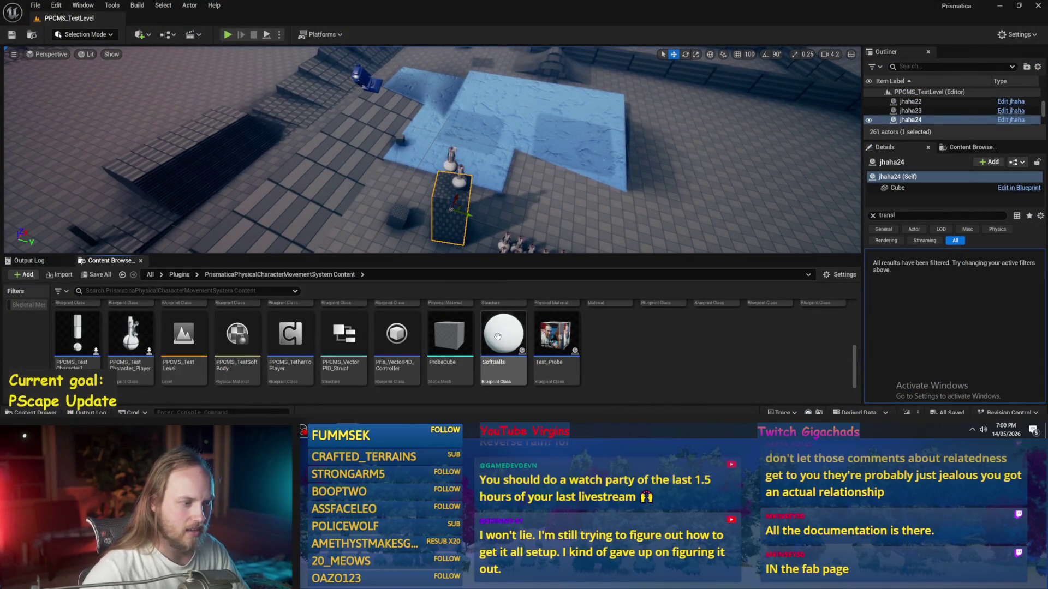
Step: Navigate through Prismatiscape Content and OfficialWaterStuff to the NewWater folder
{"action": "scroll", "coordinate": [497, 337], "scroll_direction": "up", "scroll_amount": 5}
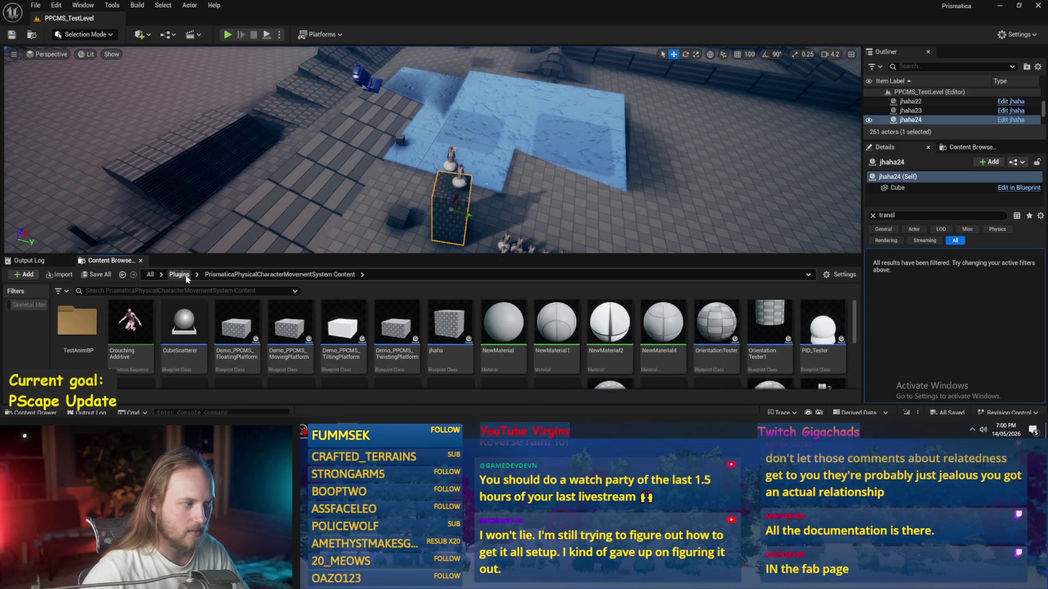
{"action": "left_click", "coordinate": [179, 275]}
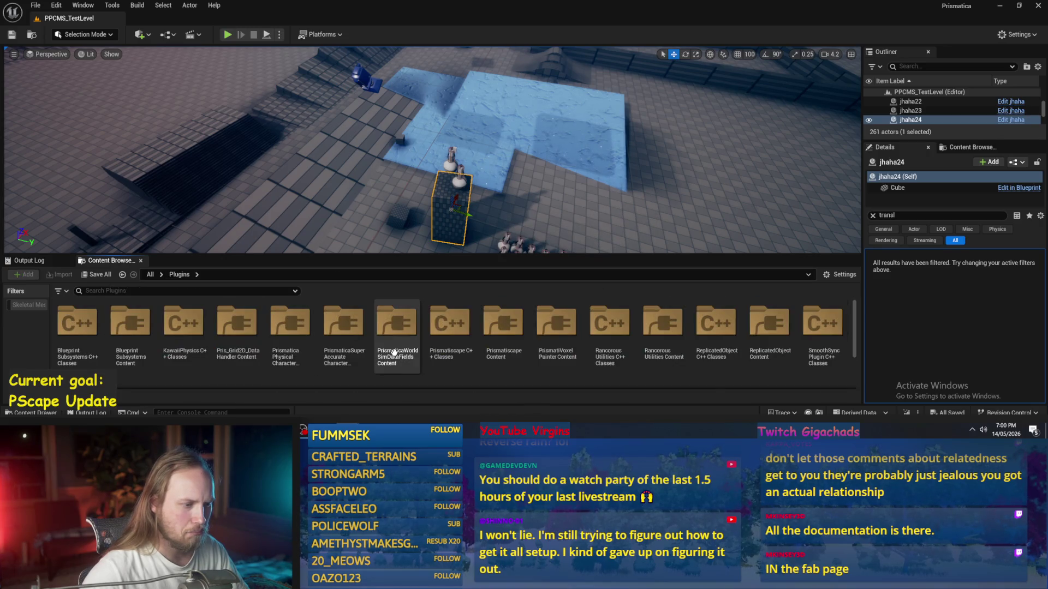
{"action": "double_click", "coordinate": [508, 325]}
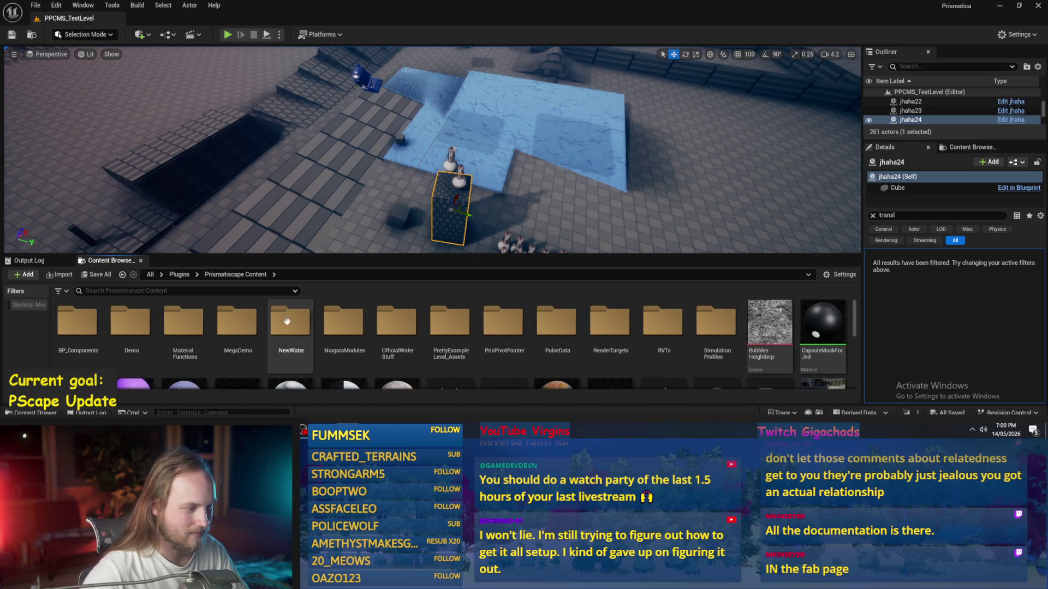
{"action": "double_click", "coordinate": [393, 325]}
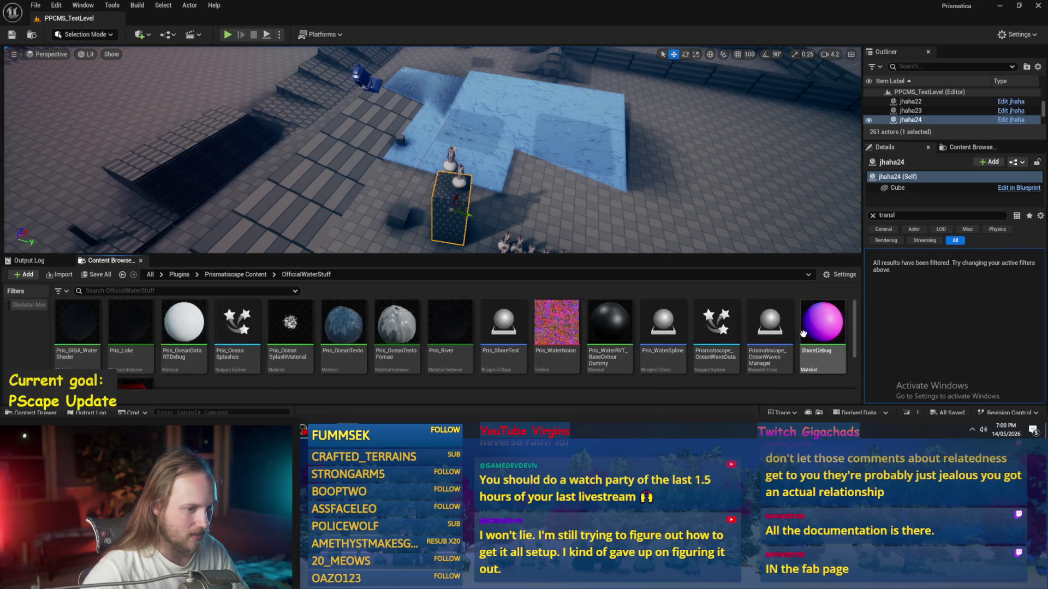
{"action": "left_click", "coordinate": [243, 276]}
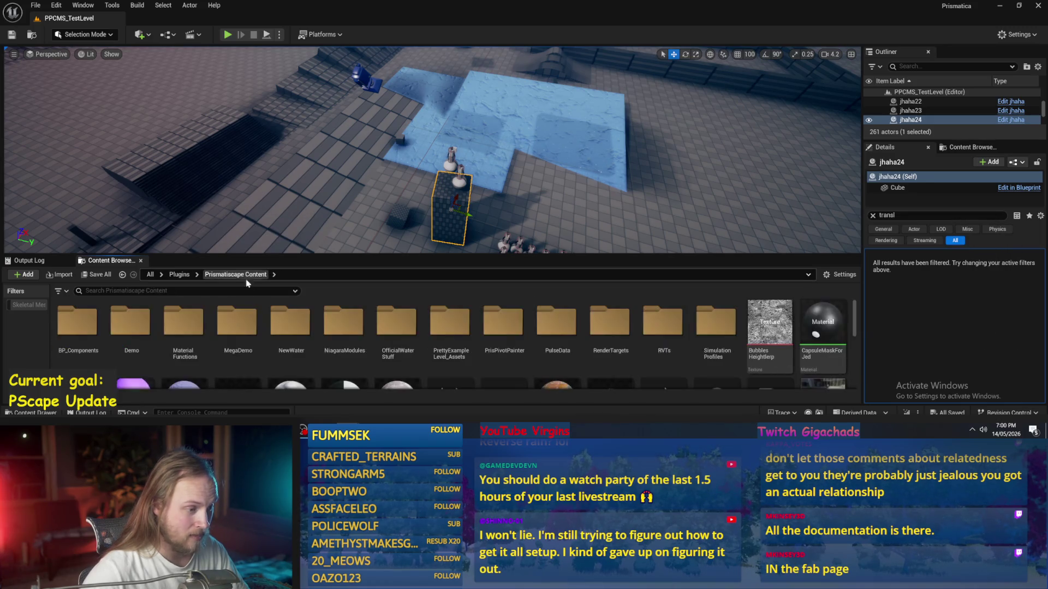
{"action": "double_click", "coordinate": [292, 318]}
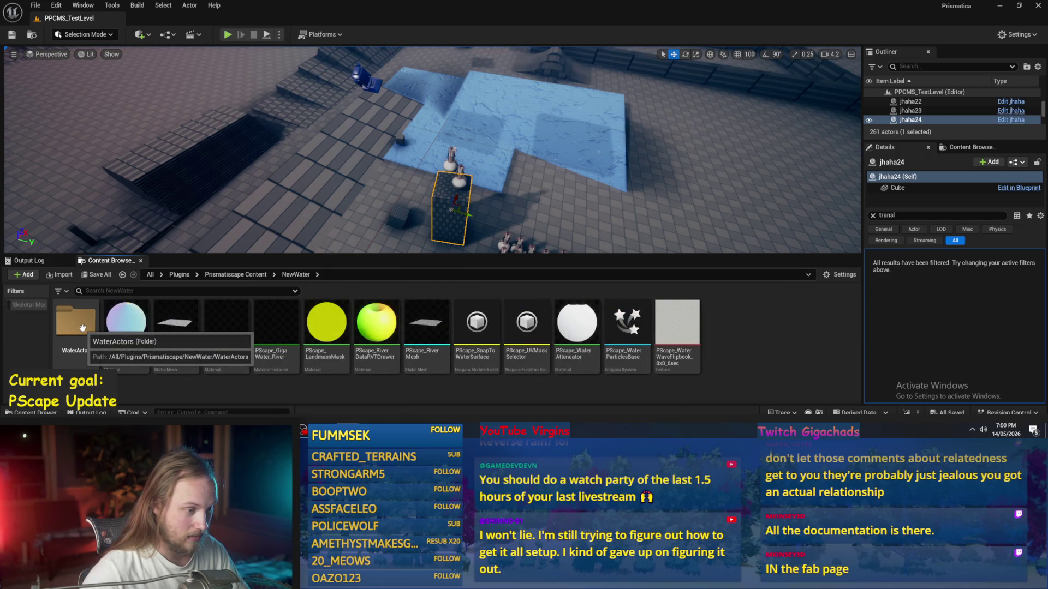
Step: Preview PScape_WaterParticlesBase, then play with PPCMS_TestCharacter_Player2 selected
{"action": "mouse_move", "coordinate": [615, 326]}
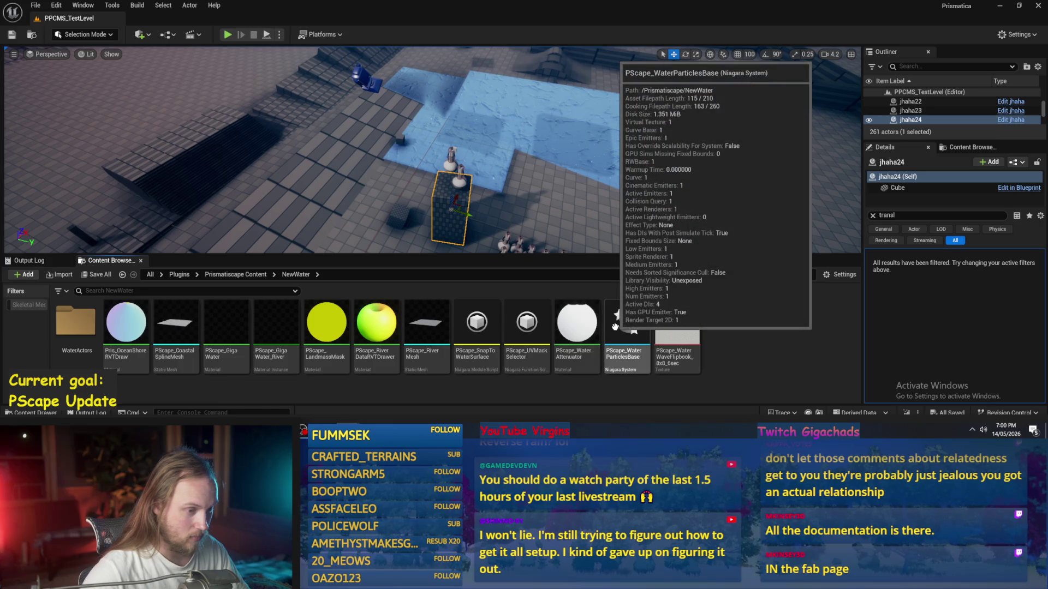
{"action": "double_click", "coordinate": [623, 327]}
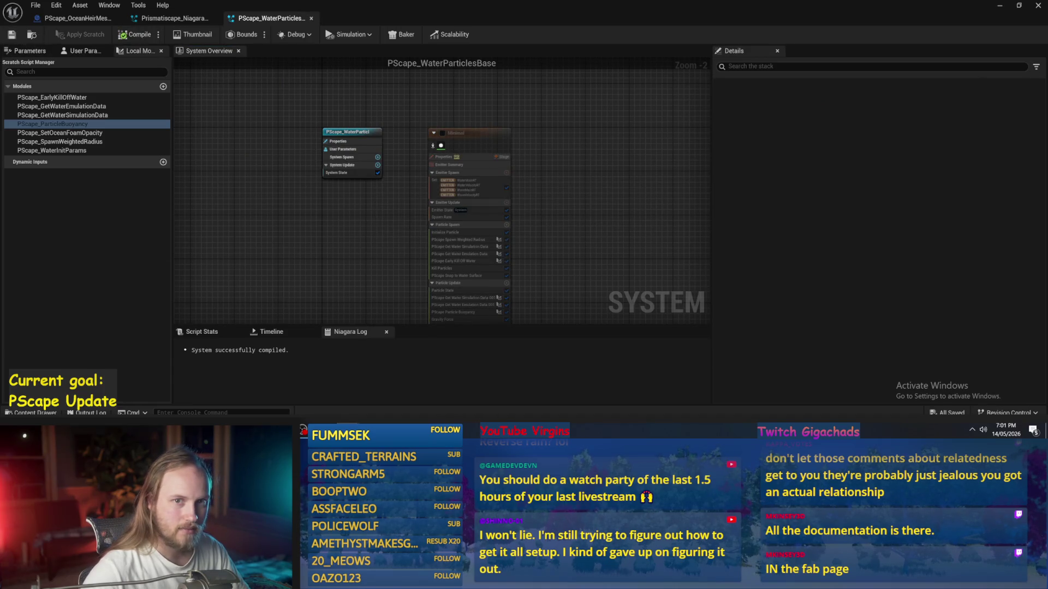
{"action": "left_click", "coordinate": [1039, 6]}
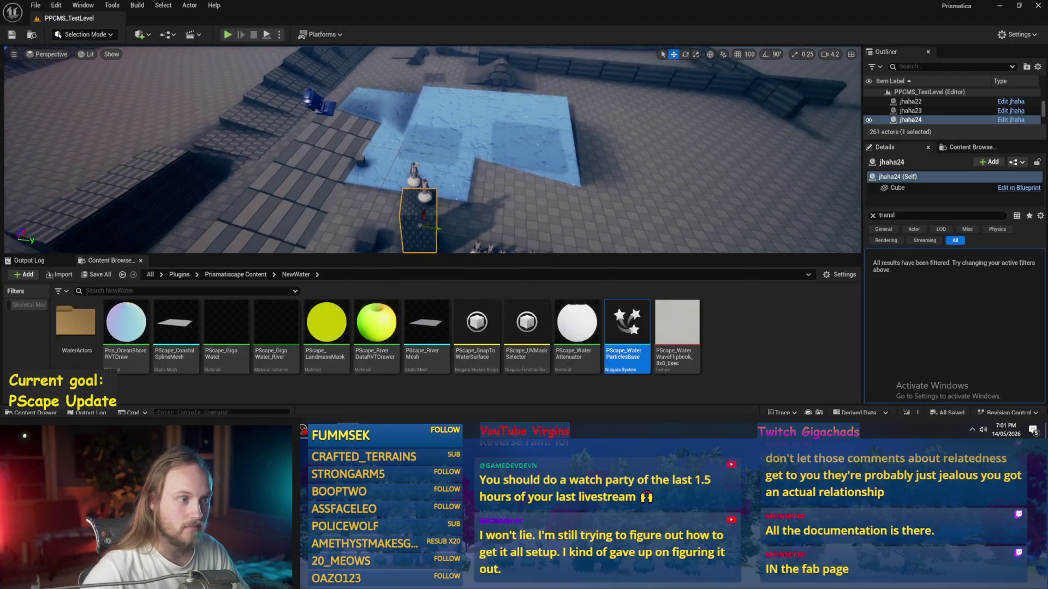
{"action": "left_click", "coordinate": [390, 163]}
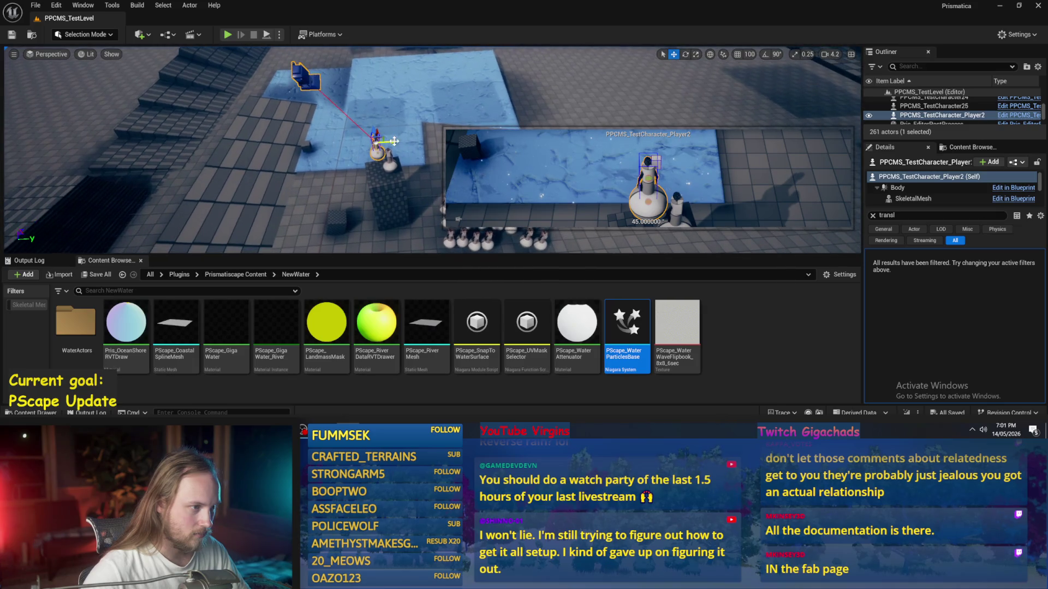
{"action": "key", "text": "alt+p"}
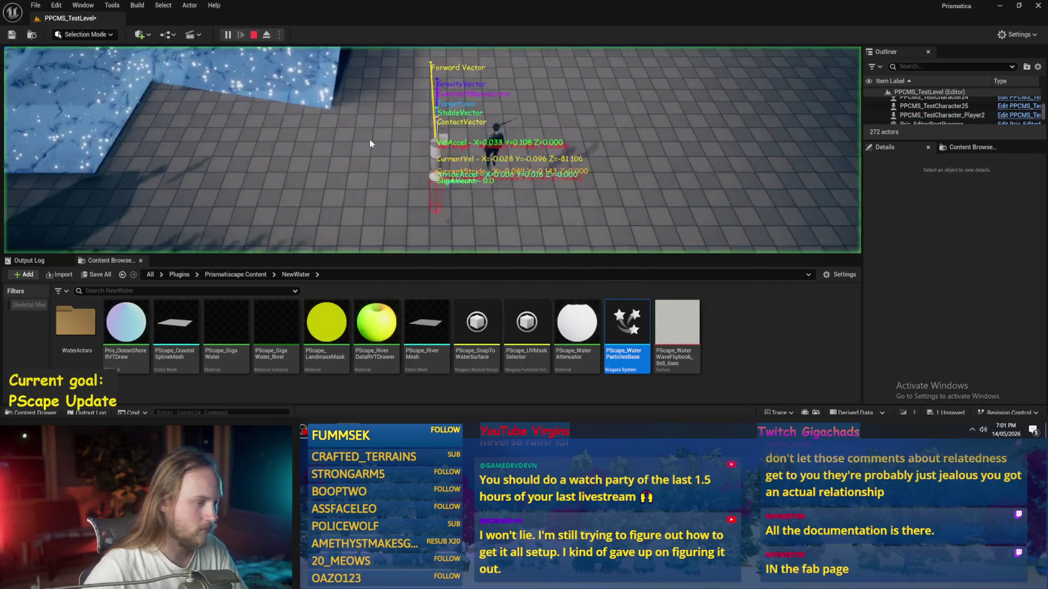
Step: Play fullscreen, drive the physics character with S, then stop and restore the editor layout
{"action": "key", "text": "F11"}
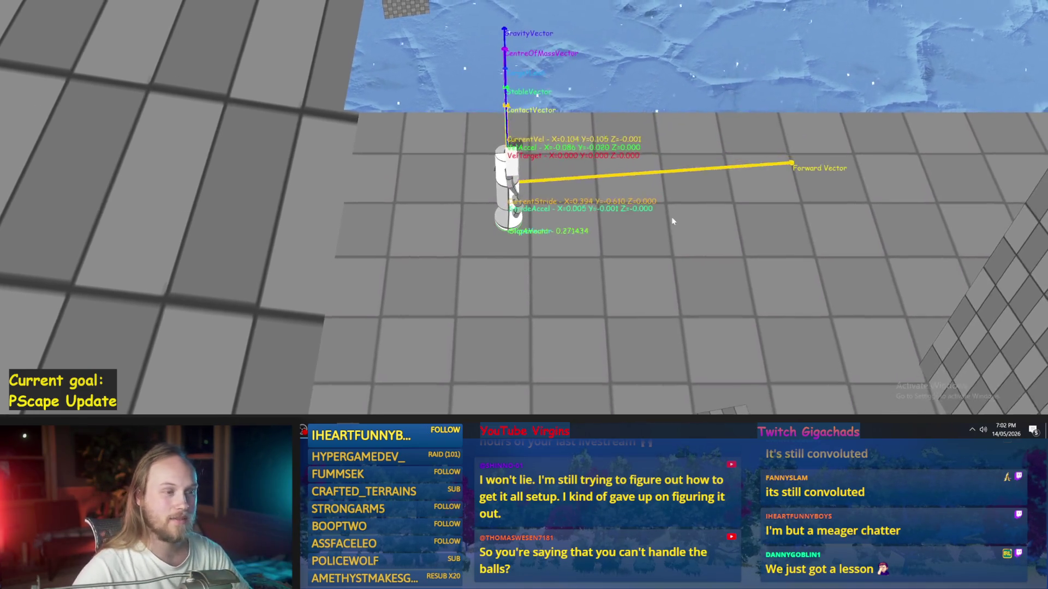
{"action": "key", "text": "s"}
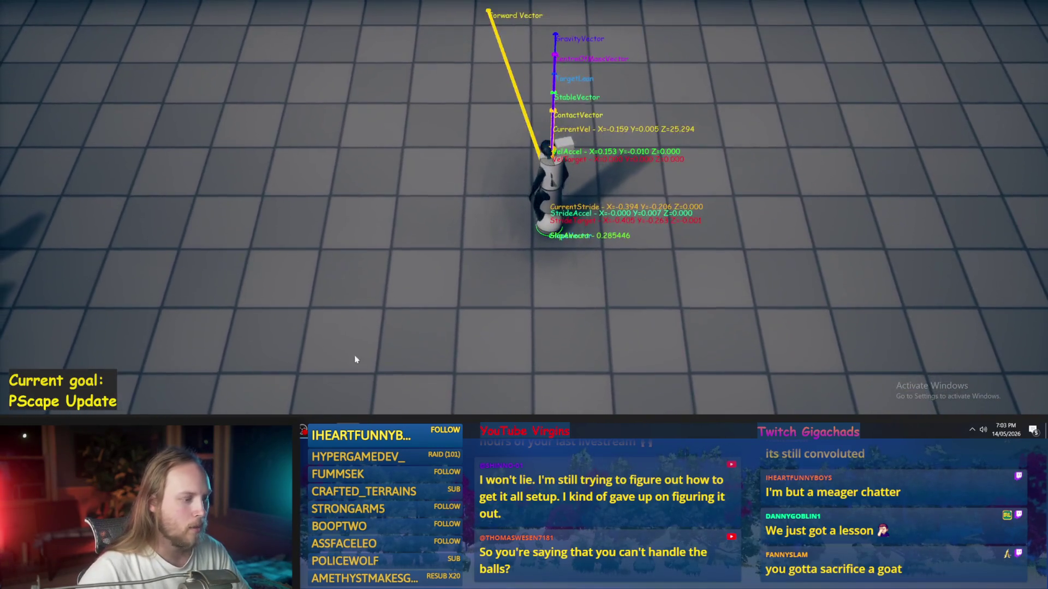
{"action": "key", "text": "Escape"}
{"action": "key", "text": "F11"}
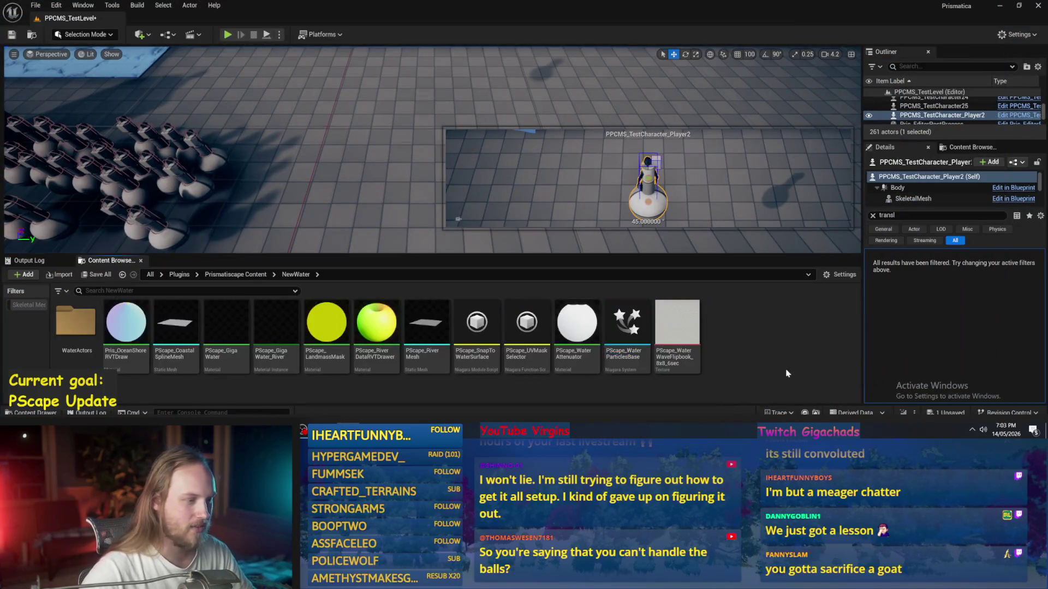
Step: Load Prismatiscape_PrettyExampleMap without saving, fly along the ridge path, and start Play
{"action": "left_click", "coordinate": [246, 275]}
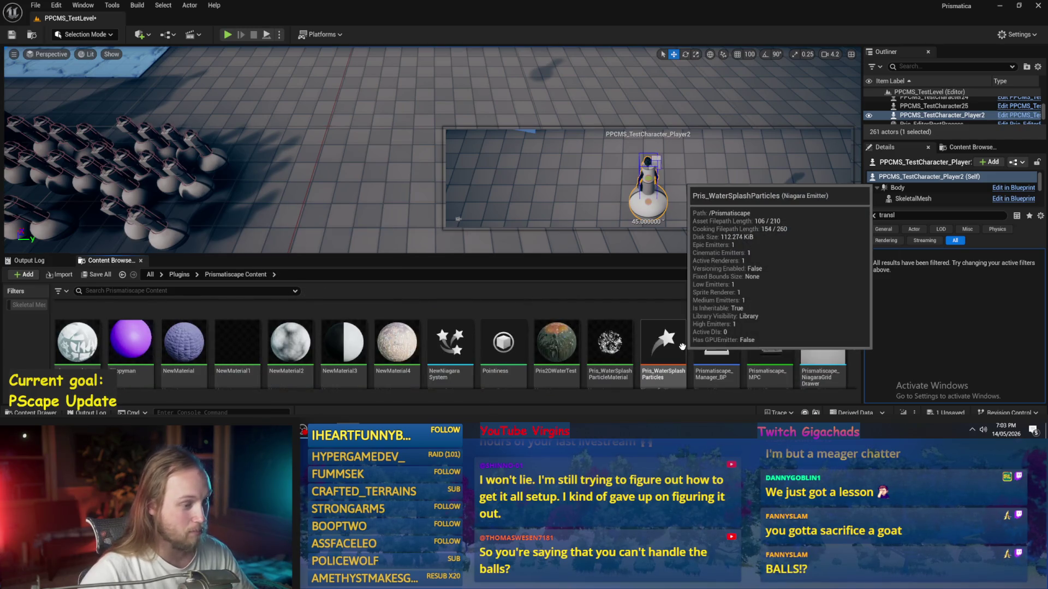
{"action": "scroll", "coordinate": [660, 355], "scroll_direction": "down", "scroll_amount": 5}
{"action": "scroll", "coordinate": [171, 318], "scroll_direction": "up", "scroll_amount": 1}
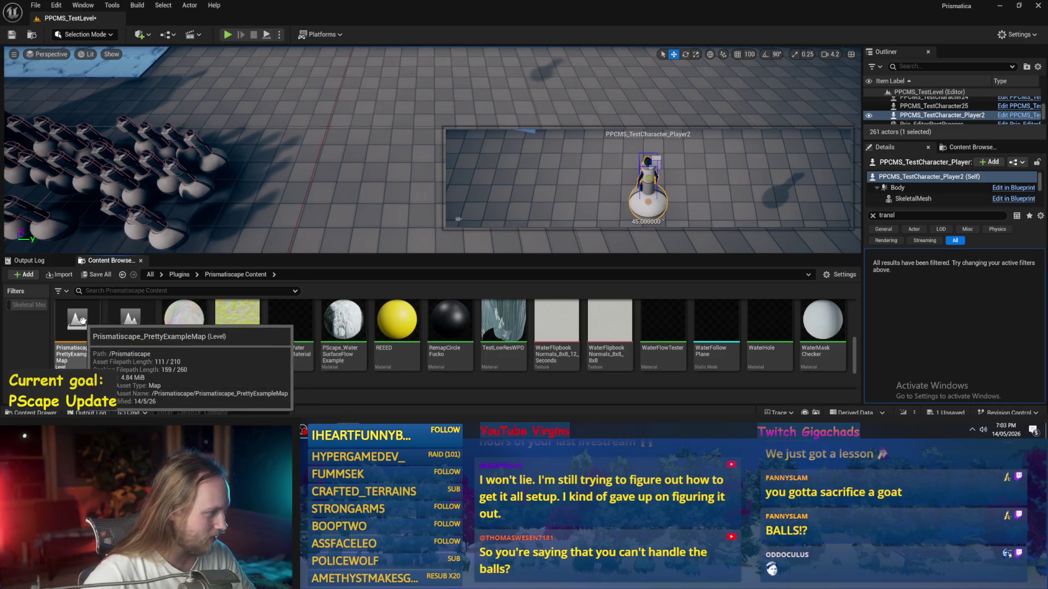
{"action": "double_click", "coordinate": [85, 326]}
{"action": "left_click", "coordinate": [539, 318]}
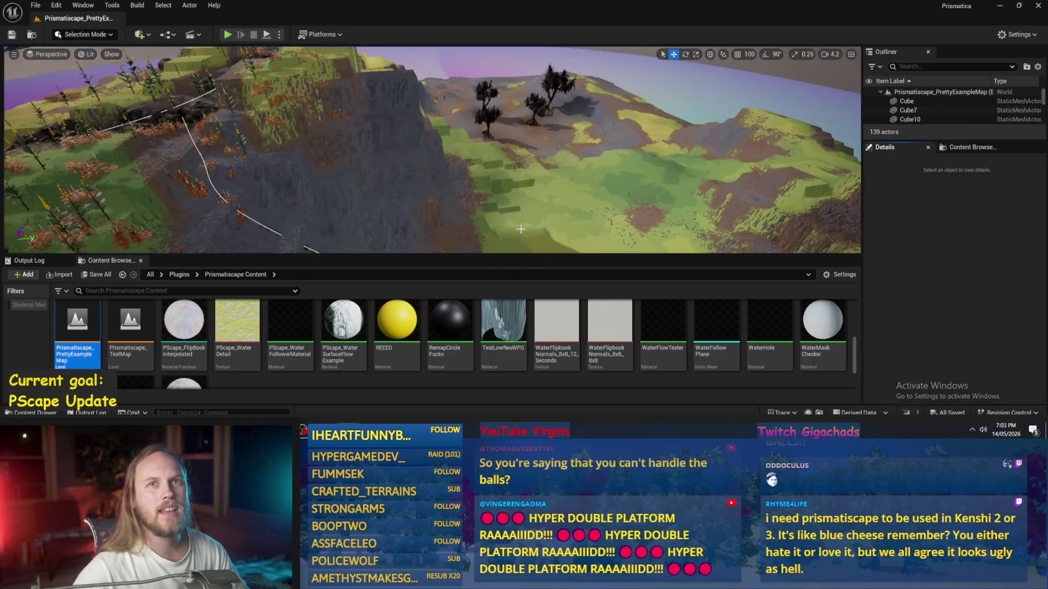
{"action": "mouse_move", "coordinate": [715, 137]}
{"action": "left_mouse_down"}
{"action": "mouse_move", "coordinate": [723, 212]}
{"action": "mouse_move", "coordinate": [571, 178]}
{"action": "left_mouse_up"}
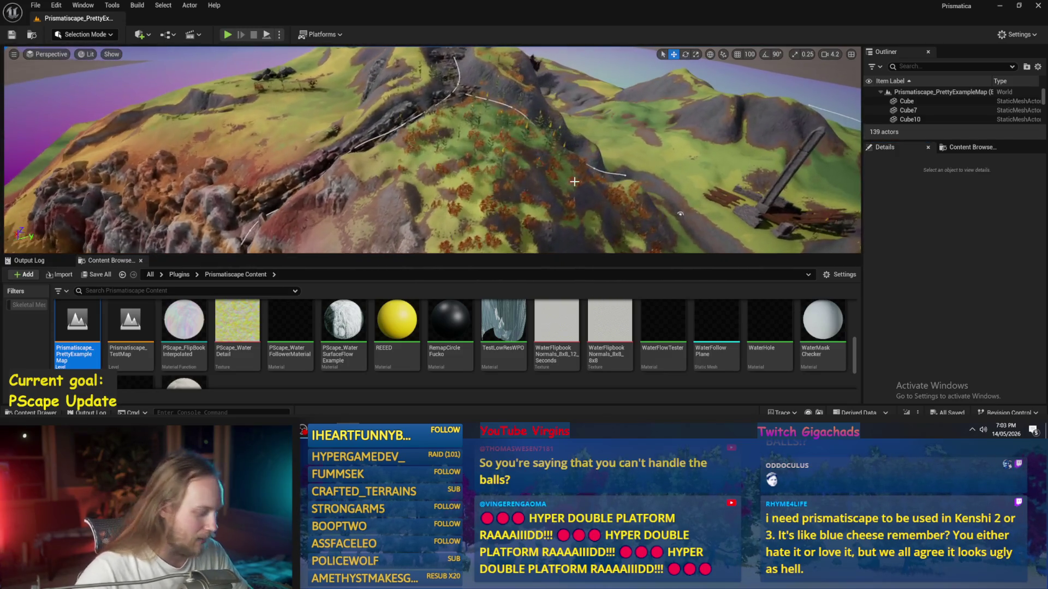
{"action": "key", "text": "alt+p"}
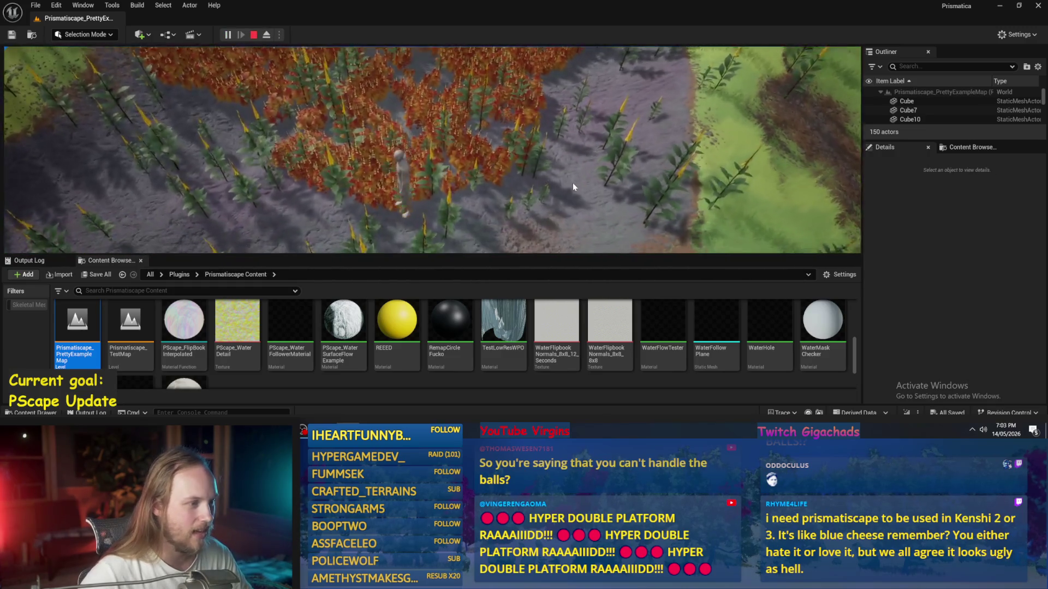
Step: Watch the pink water particles along the shoreline in fullscreen, then bring back the editor layout
{"action": "key", "text": "F11"}
{"action": "scroll", "coordinate": [558, 174], "scroll_direction": "down", "scroll_amount": 5}
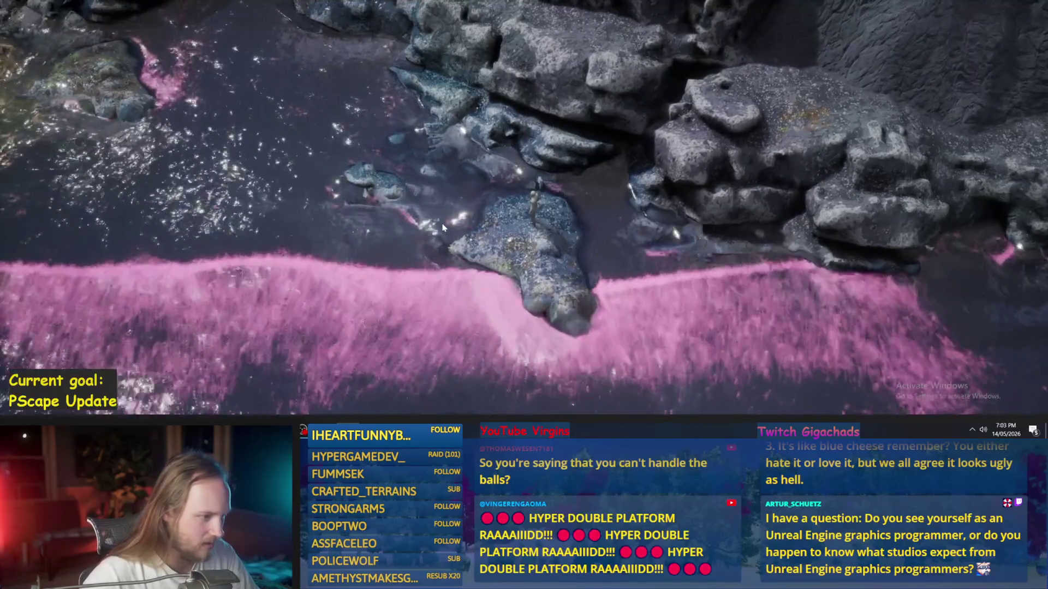
{"action": "key", "text": "F11"}
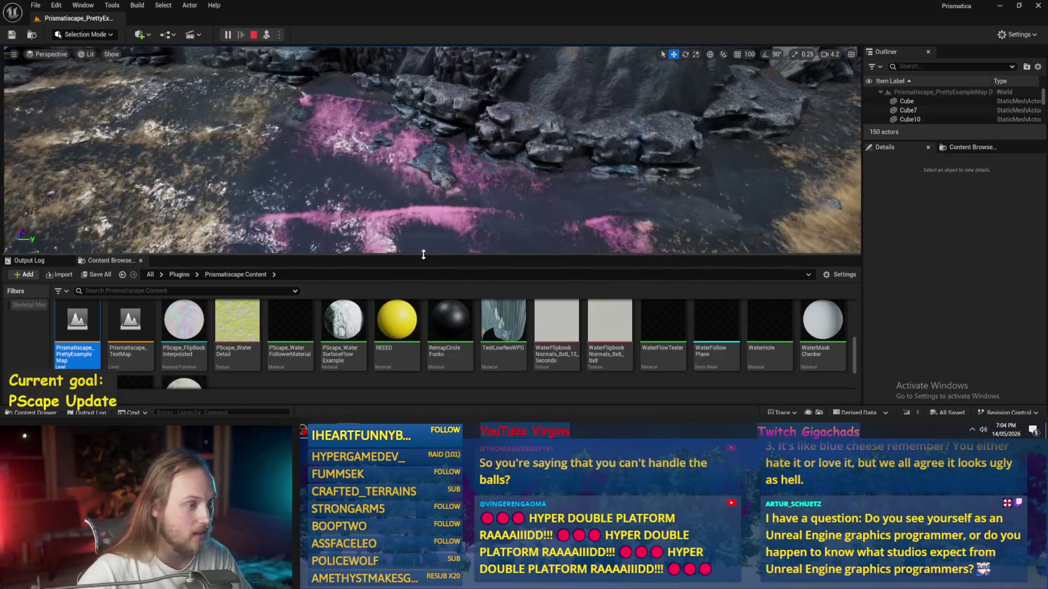
Step: Drag the splitter down to make the viewport taller above the asset list
{"action": "left_click_drag", "start_coordinate": [429, 255], "coordinate": [429, 277]}
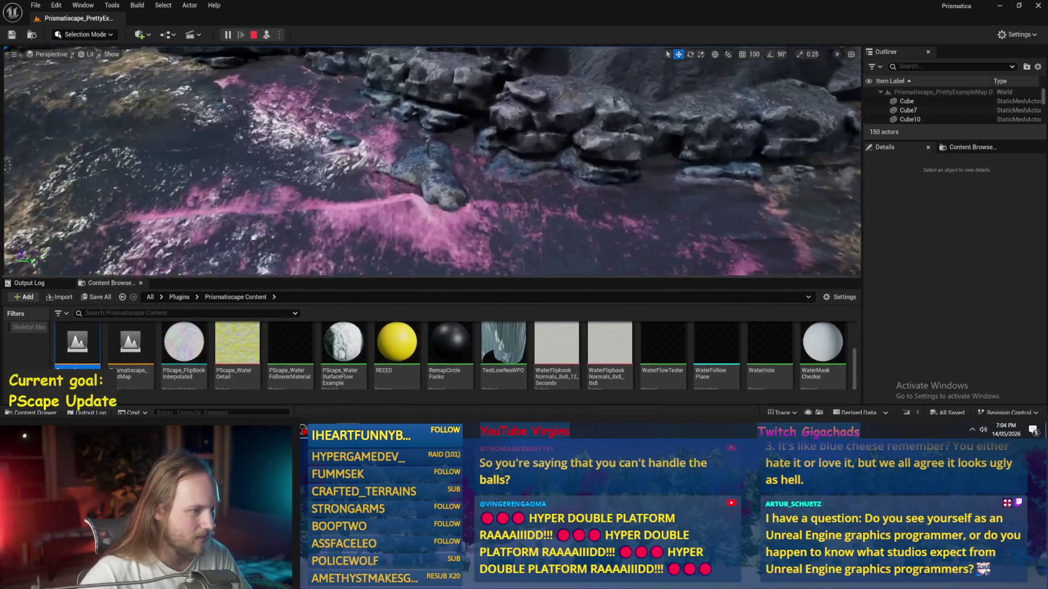
{"action": "scroll", "coordinate": [226, 352], "scroll_direction": "up", "scroll_amount": 5}
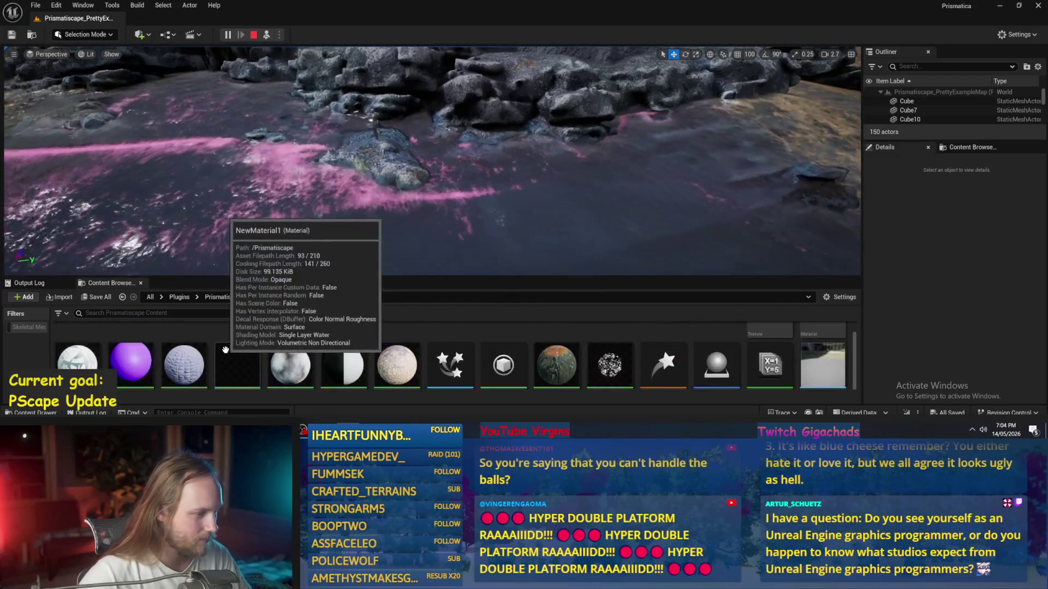
{"action": "mouse_move", "coordinate": [833, 341]}
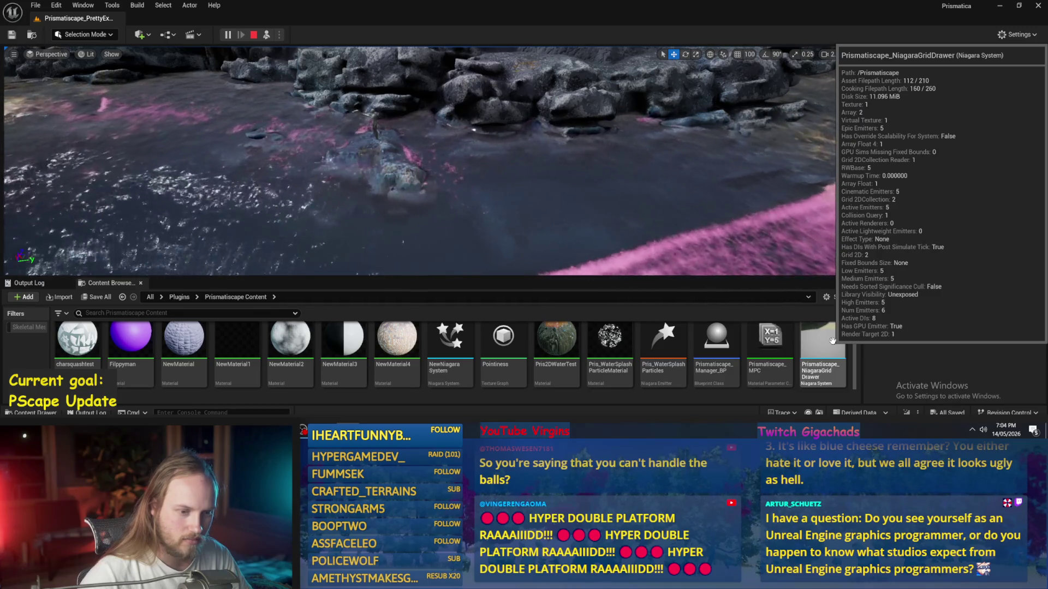
Step: Open Prismatiscape_NiagaraGridDrawer and tile it beside the level editor with a widened viewport
{"action": "double_click", "coordinate": [830, 342]}
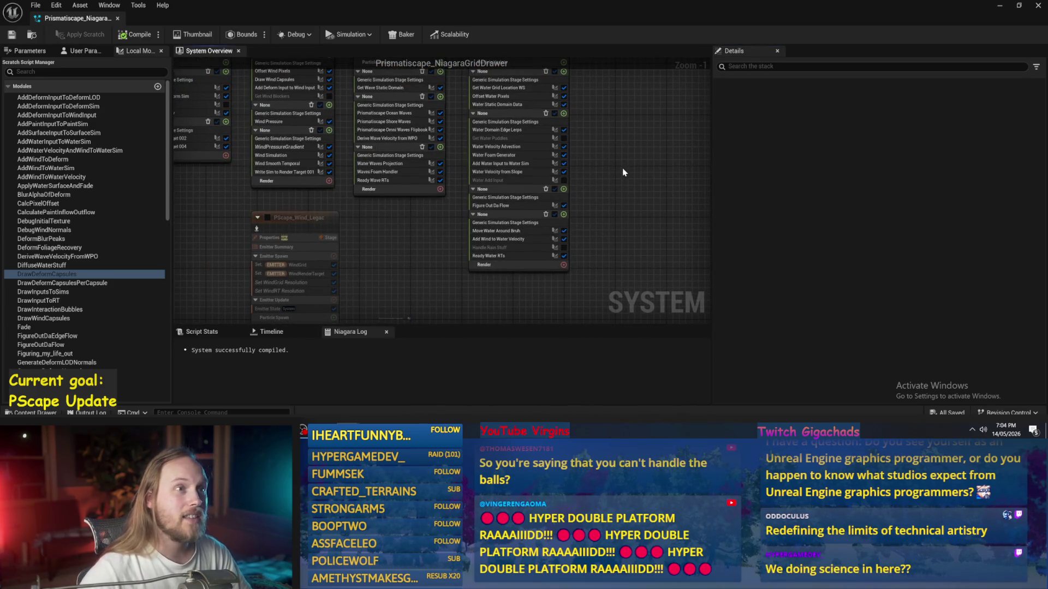
{"action": "left_click_drag", "start_coordinate": [452, 18], "coordinate": [1045, 218]}
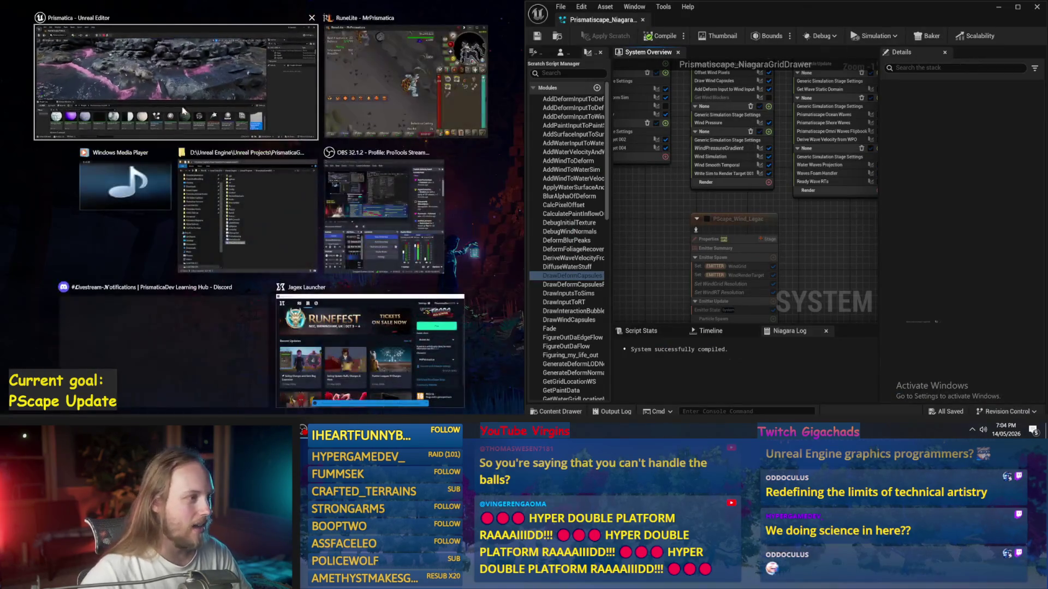
{"action": "left_click", "coordinate": [328, 134]}
{"action": "key", "text": "F11"}
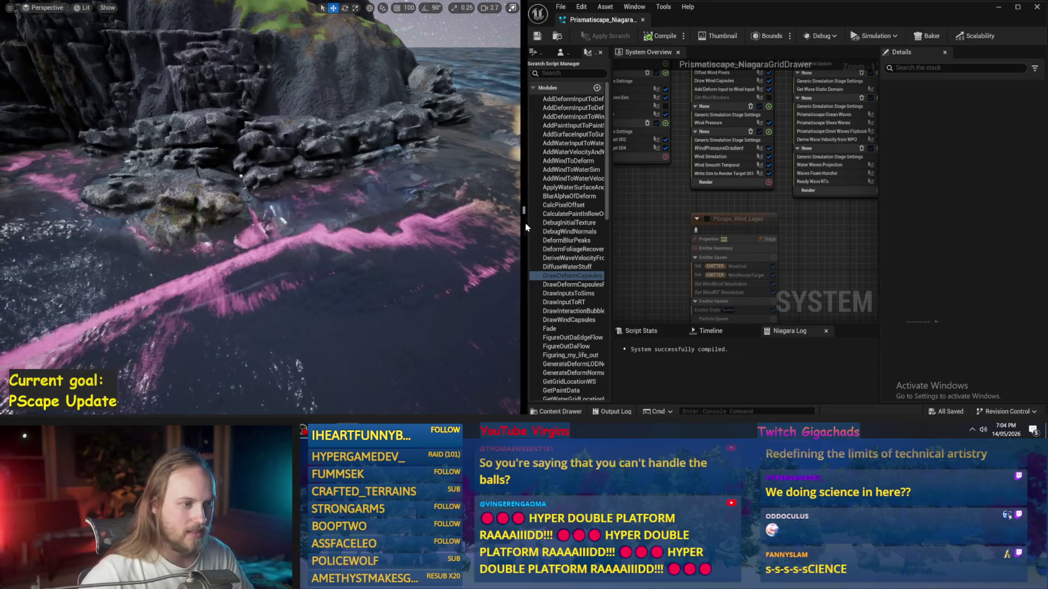
{"action": "left_click_drag", "start_coordinate": [526, 227], "coordinate": [620, 227]}
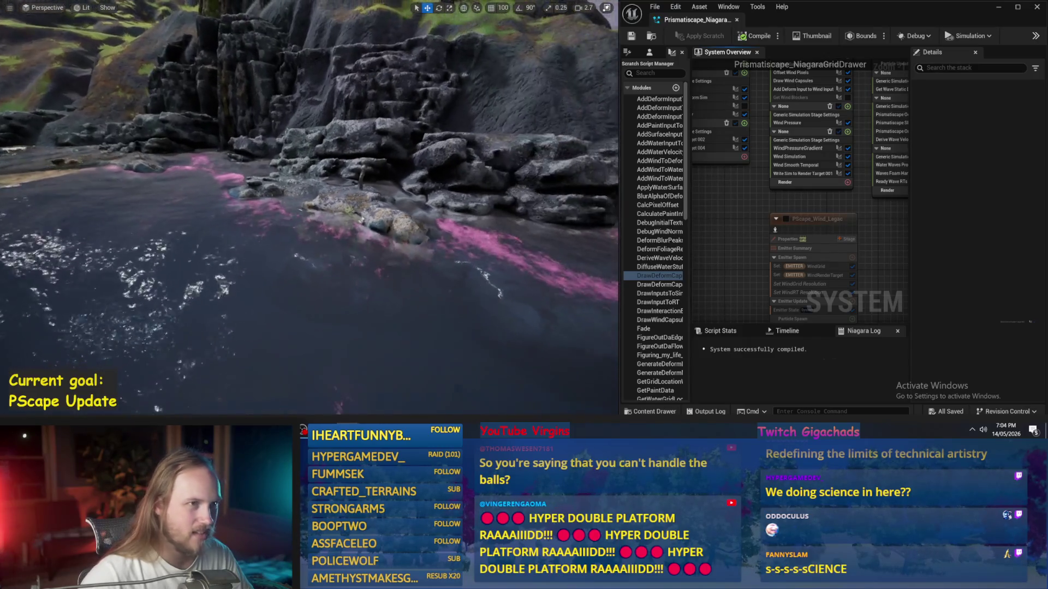
Step: Inspect the Get Water Grid Location WS module, then minimize Niagara and maximize the level editor
{"action": "mouse_move", "coordinate": [906, 245]}
{"action": "left_mouse_down"}
{"action": "mouse_move", "coordinate": [839, 292]}
{"action": "mouse_move", "coordinate": [774, 279]}
{"action": "left_mouse_up"}
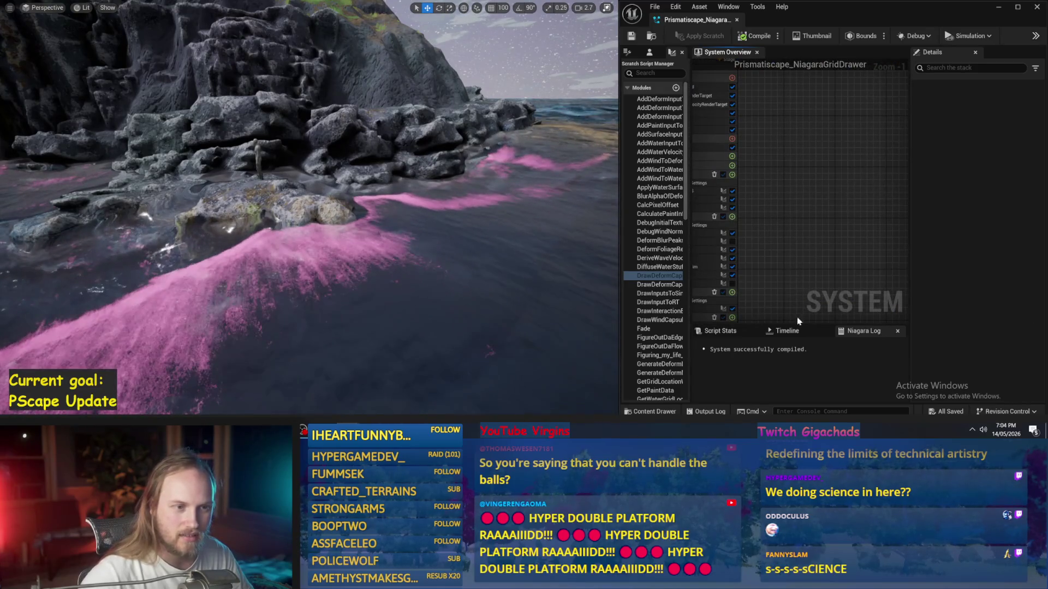
{"action": "left_click", "coordinate": [710, 191]}
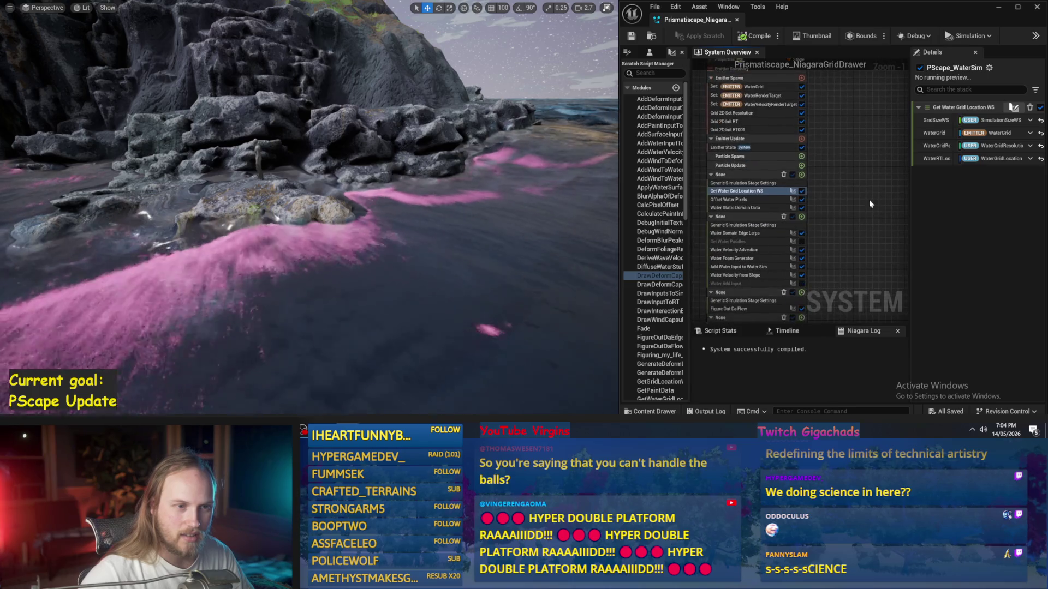
{"action": "left_click", "coordinate": [998, 8]}
{"action": "left_click", "coordinate": [587, 8]}
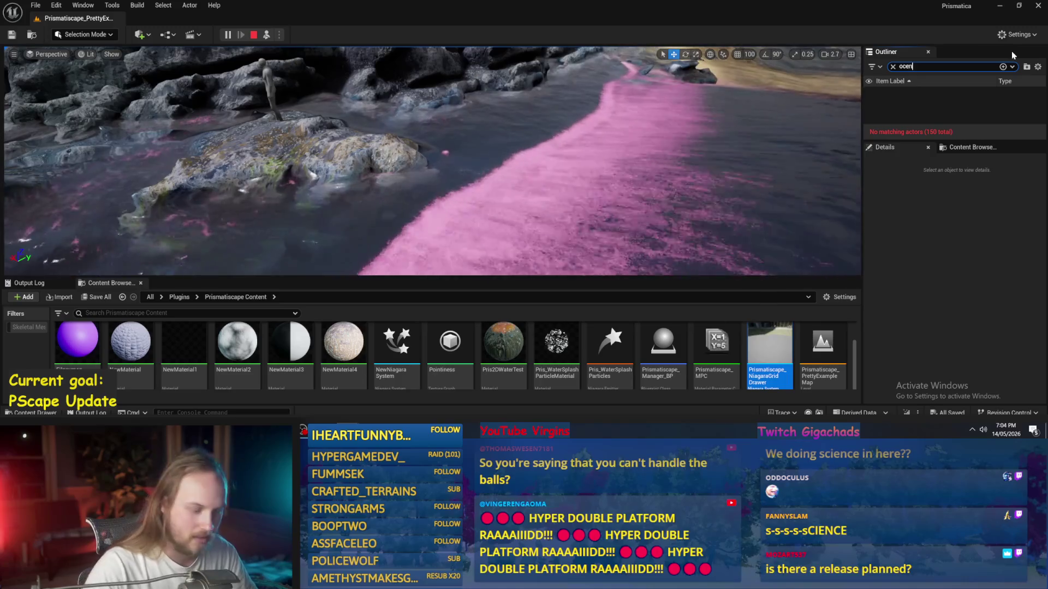
Step: Filter the Outliner to 'ocean', view OceanWavesManager's full Details, then stop play
{"action": "key", "text": "BackSpace"}
{"action": "type", "text": "an"}
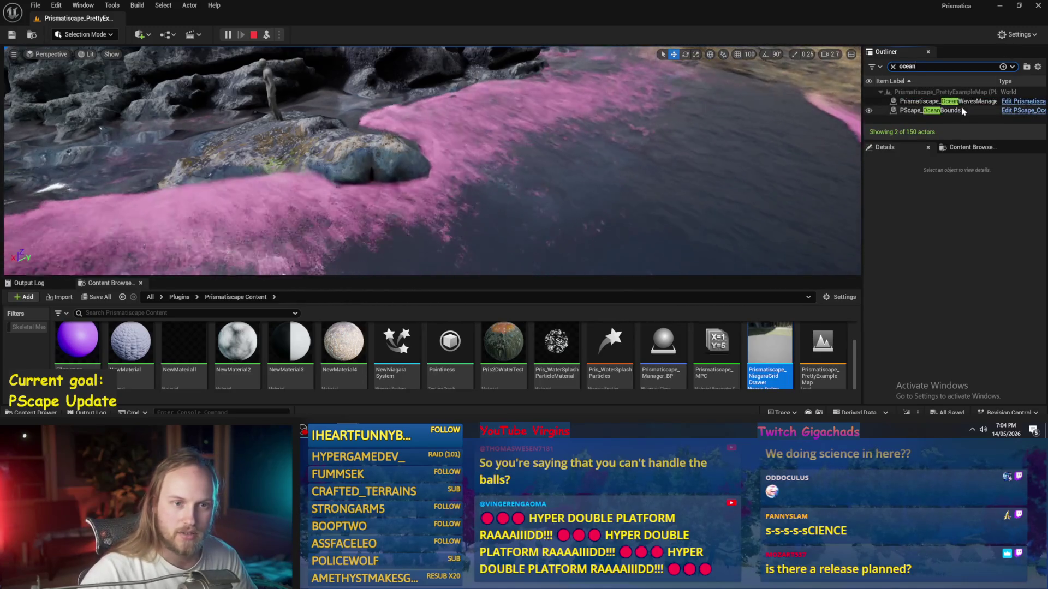
{"action": "left_click", "coordinate": [959, 102]}
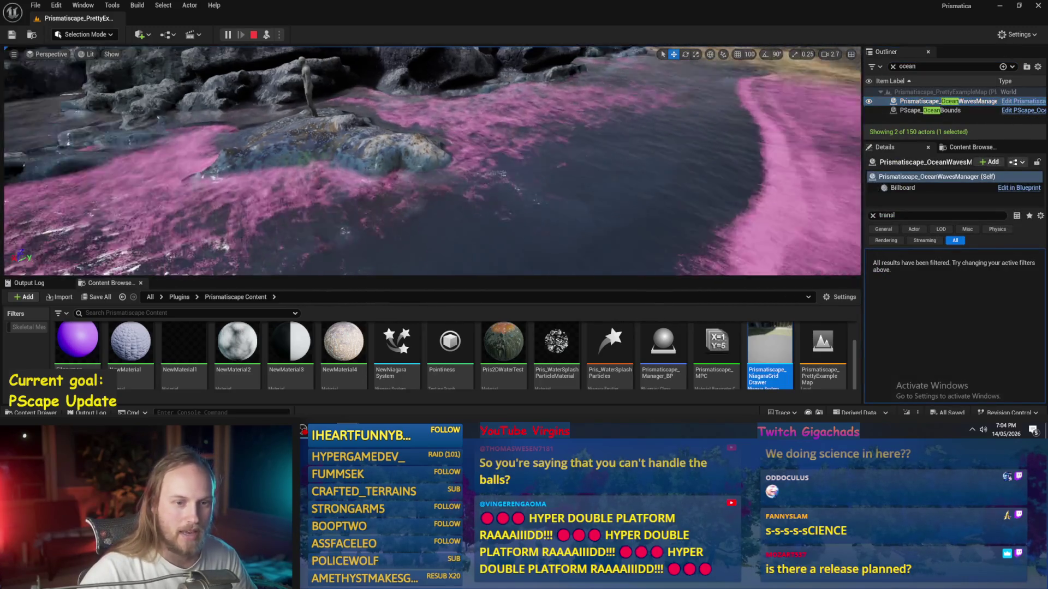
{"action": "left_click", "coordinate": [873, 215]}
{"action": "scroll", "coordinate": [950, 328], "scroll_direction": "down", "scroll_amount": 5}
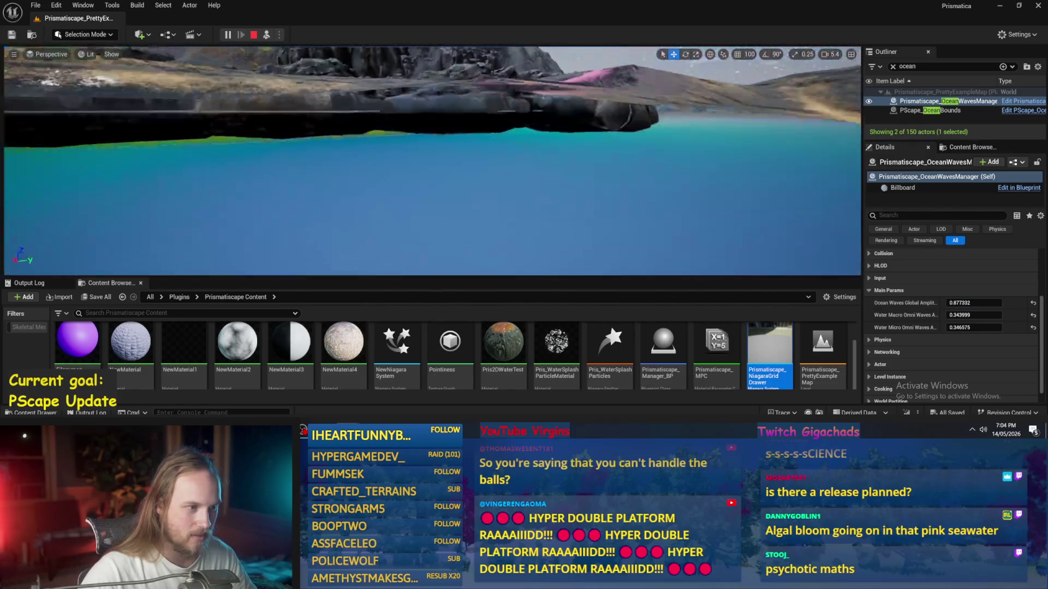
{"action": "key", "text": "Escape"}
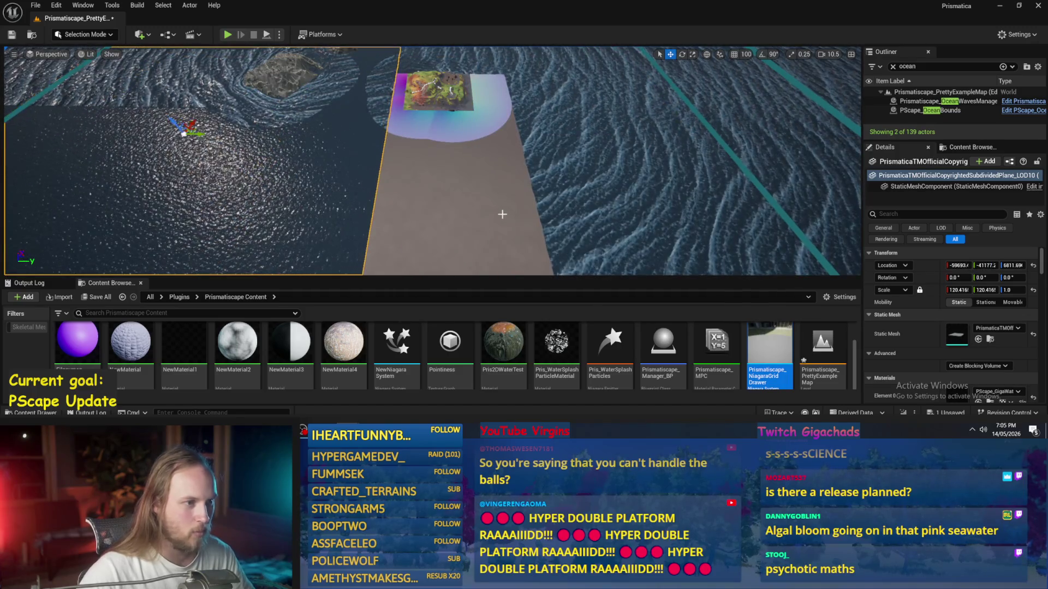
Step: Switch to the Scale tool for the selected plane, orbit around the island, and start Play
{"action": "scroll", "coordinate": [360, 198], "scroll_direction": "up", "scroll_amount": 2}
{"action": "key", "text": "r"}
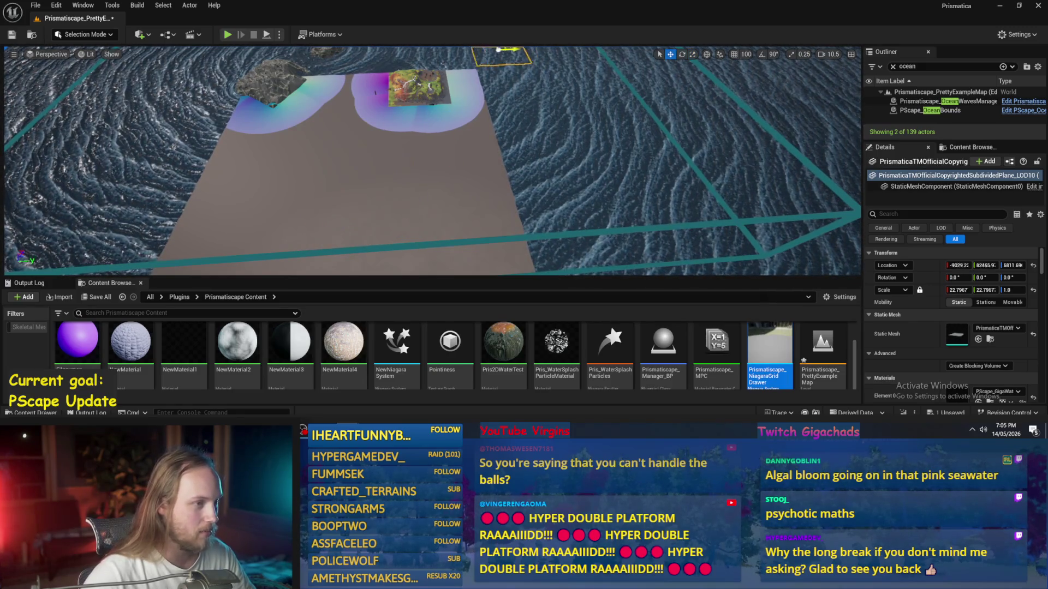
{"action": "scroll", "coordinate": [1007, 303], "scroll_direction": "down", "scroll_amount": 10}
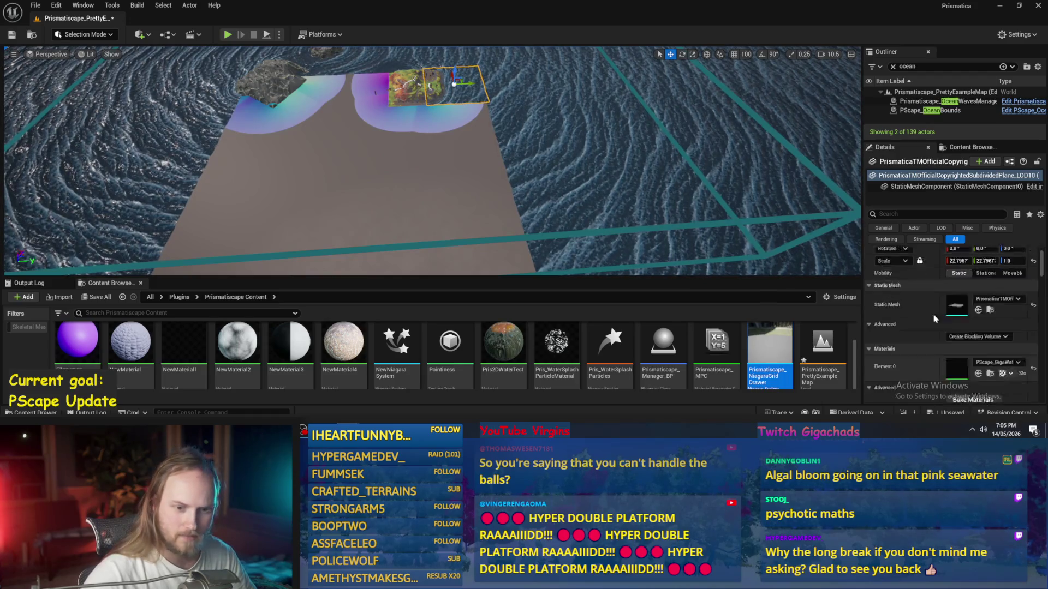
{"action": "scroll", "coordinate": [967, 321], "scroll_direction": "down", "scroll_amount": 10}
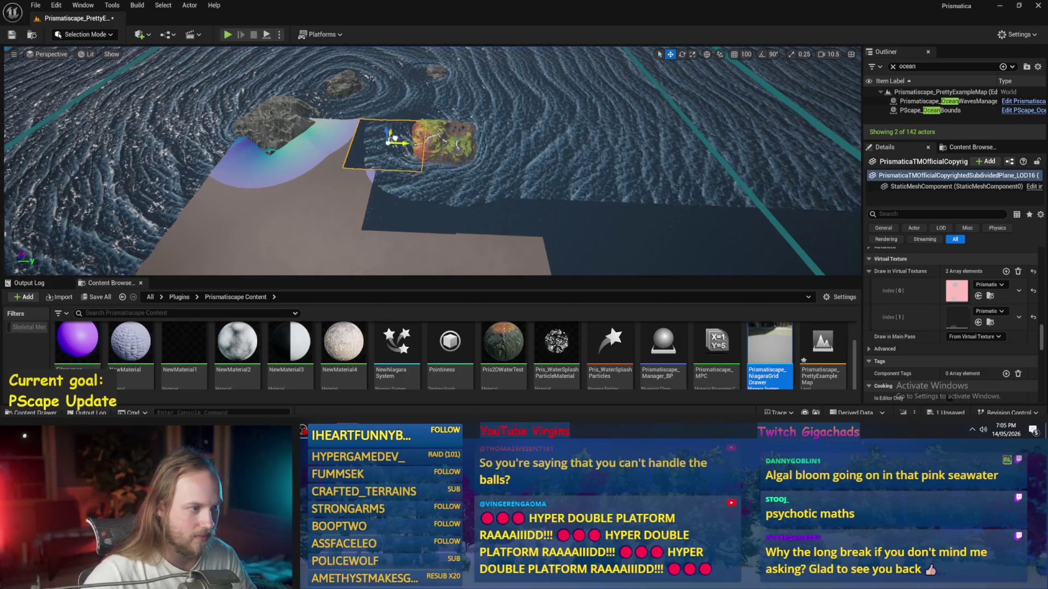
{"action": "scroll", "coordinate": [421, 164], "scroll_direction": "up", "scroll_amount": 6}
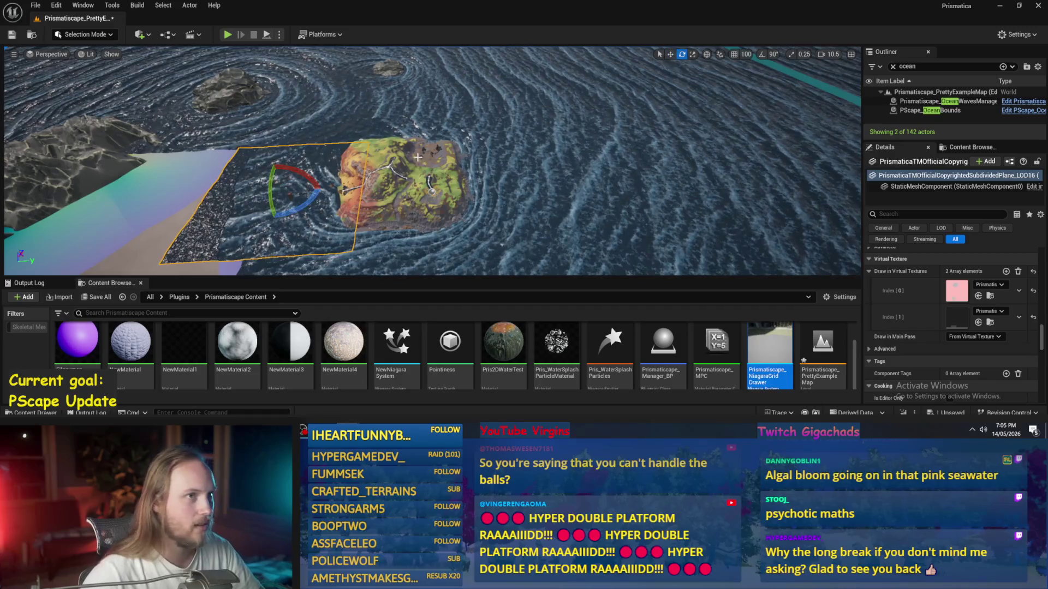
{"action": "left_click_drag", "start_coordinate": [458, 186], "coordinate": [527, 175]}
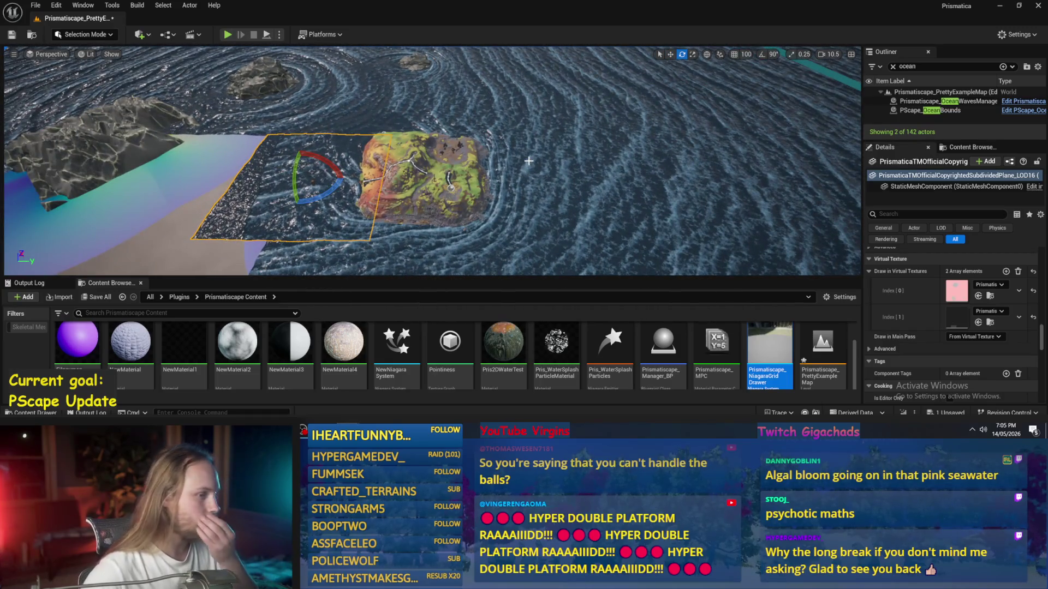
{"action": "key", "text": "alt+p"}
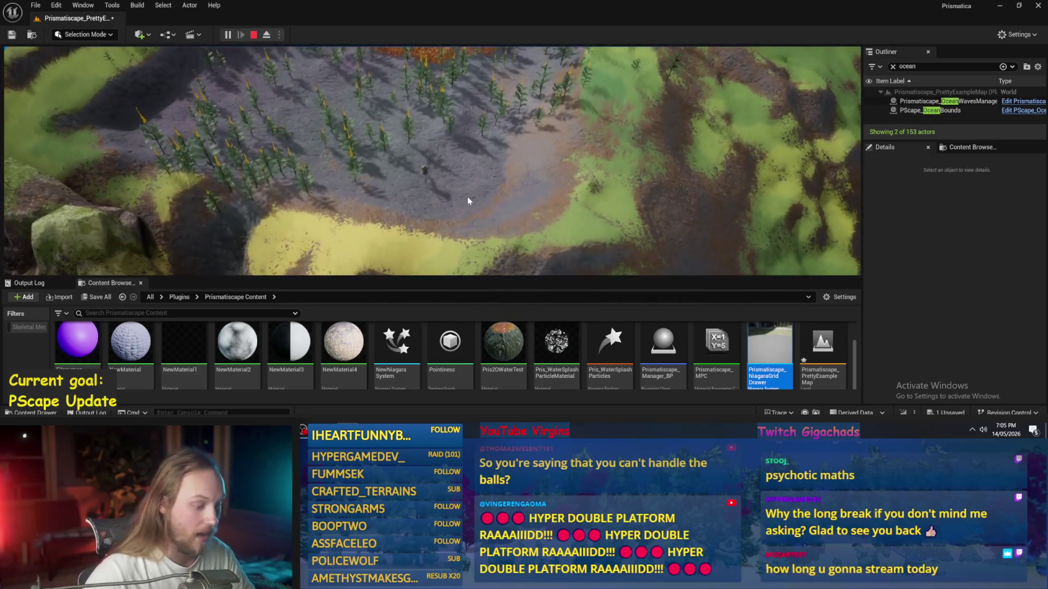
Step: Go fullscreen, cycle through unlit, lit and wireframe view modes back to lit, then stop play
{"action": "key", "text": "F11"}
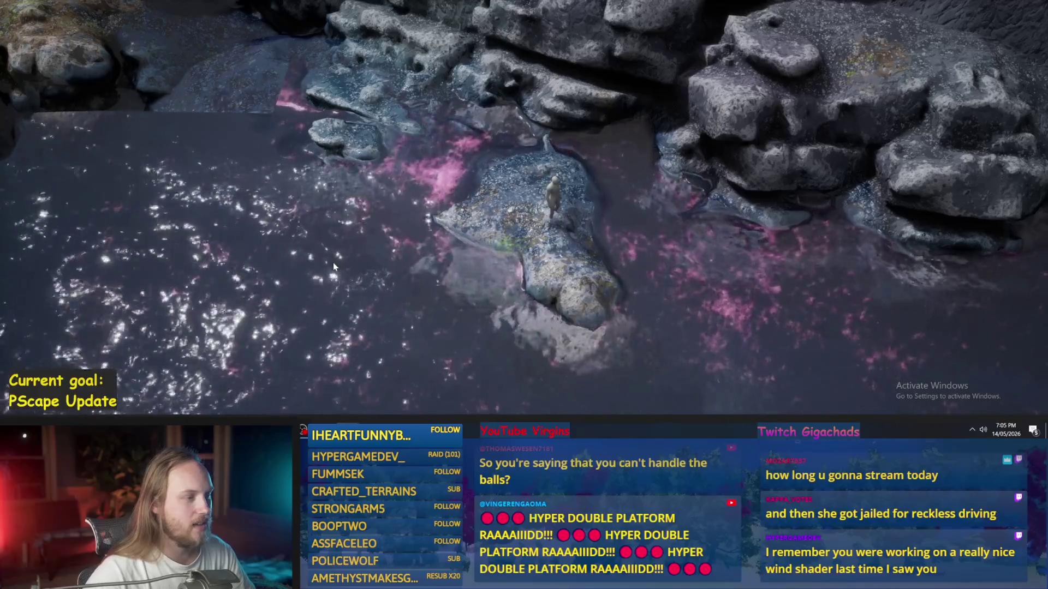
{"action": "key", "text": "F2"}
{"action": "key", "text": "F3"}
{"action": "key", "text": "F1"}
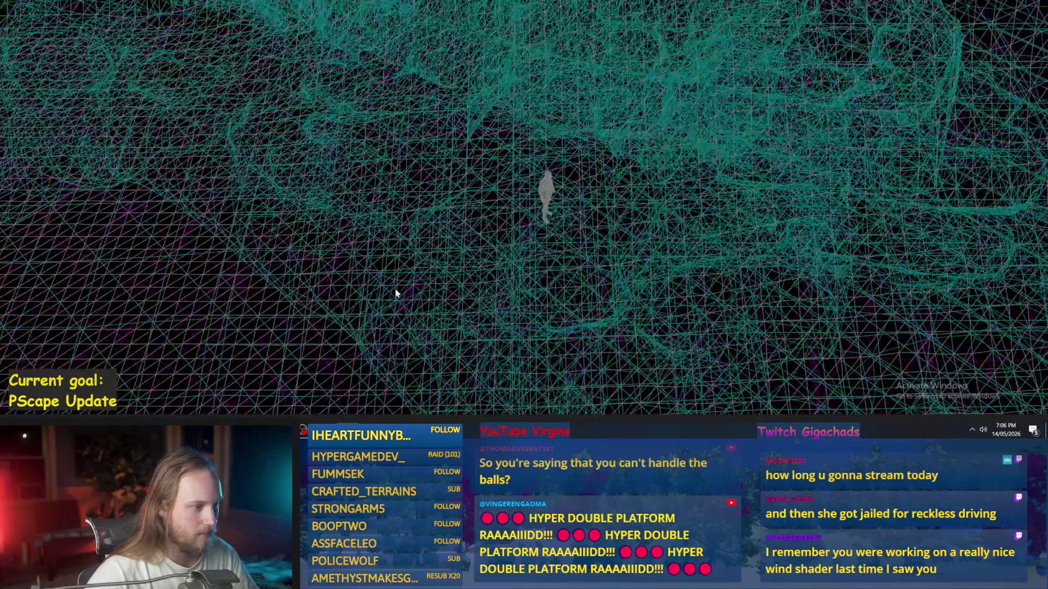
{"action": "key", "text": "F3"}
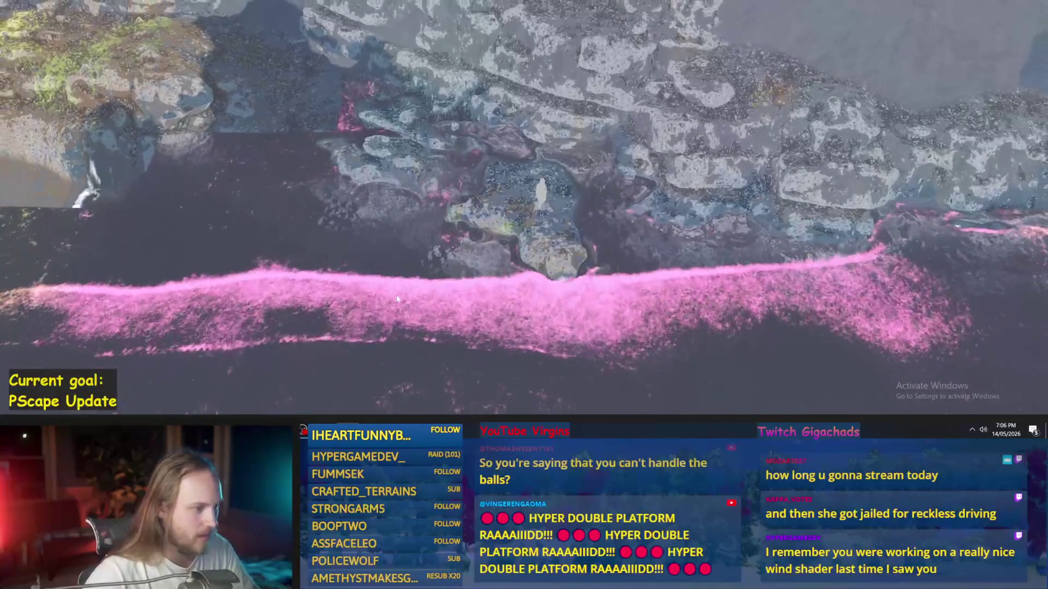
{"action": "key", "text": "Escape"}
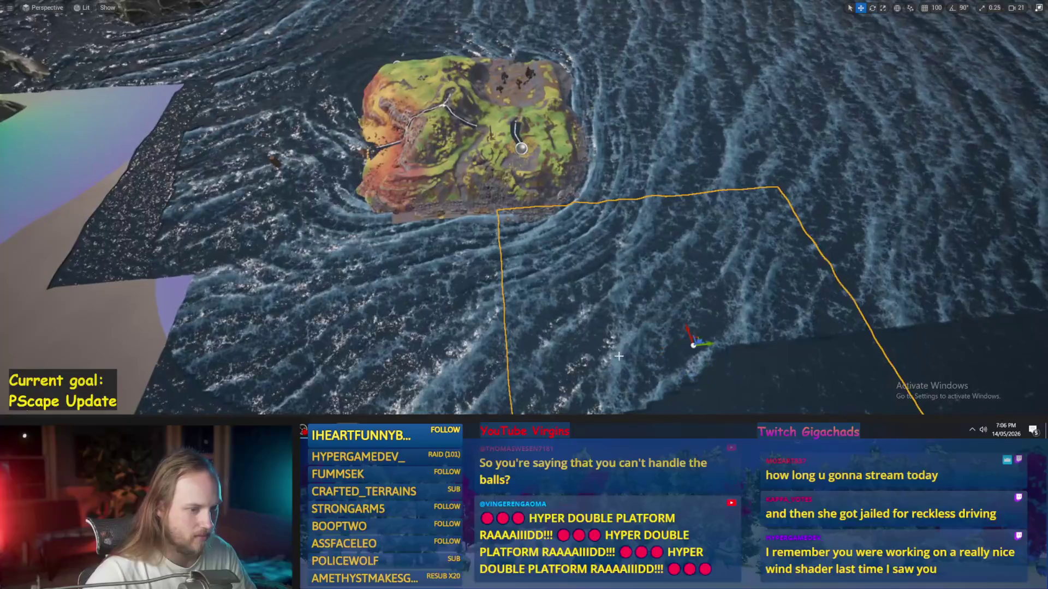
Step: Shrink the ocean plane to a small tile and delete the large dark water plane
{"action": "key", "text": "e"}
{"action": "key", "text": "r"}
{"action": "left_click_drag", "start_coordinate": [699, 342], "coordinate": [705, 342]}
{"action": "key", "text": "w"}
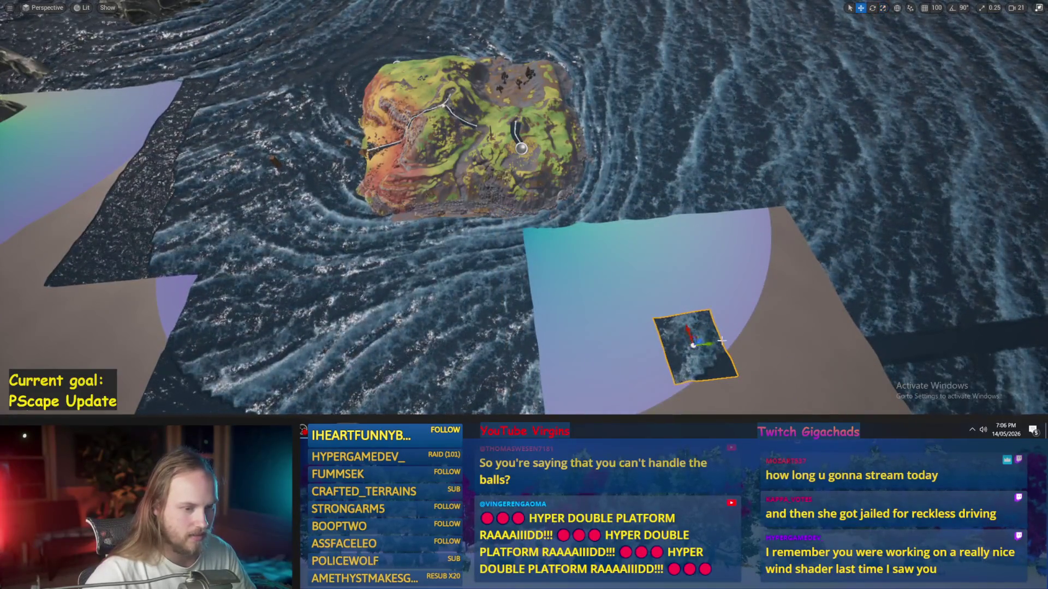
{"action": "left_click", "coordinate": [692, 281]}
{"action": "scroll", "coordinate": [690, 277], "scroll_direction": "up", "scroll_amount": 3}
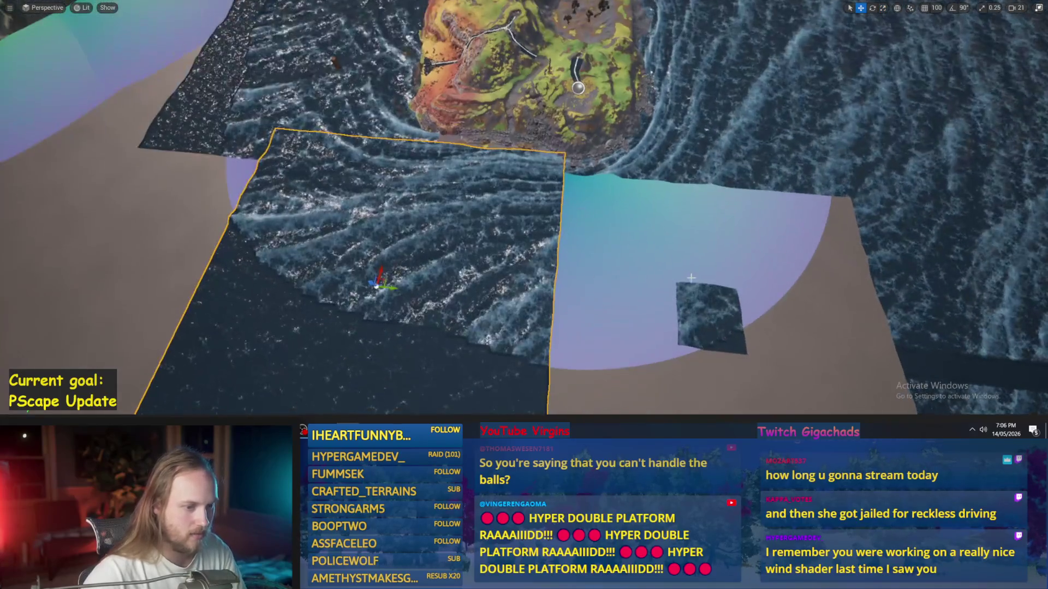
{"action": "key", "text": "Delete"}
Step: Focus on the small water tiles, move them south of the island, and start play again
{"action": "left_click", "coordinate": [708, 309]}
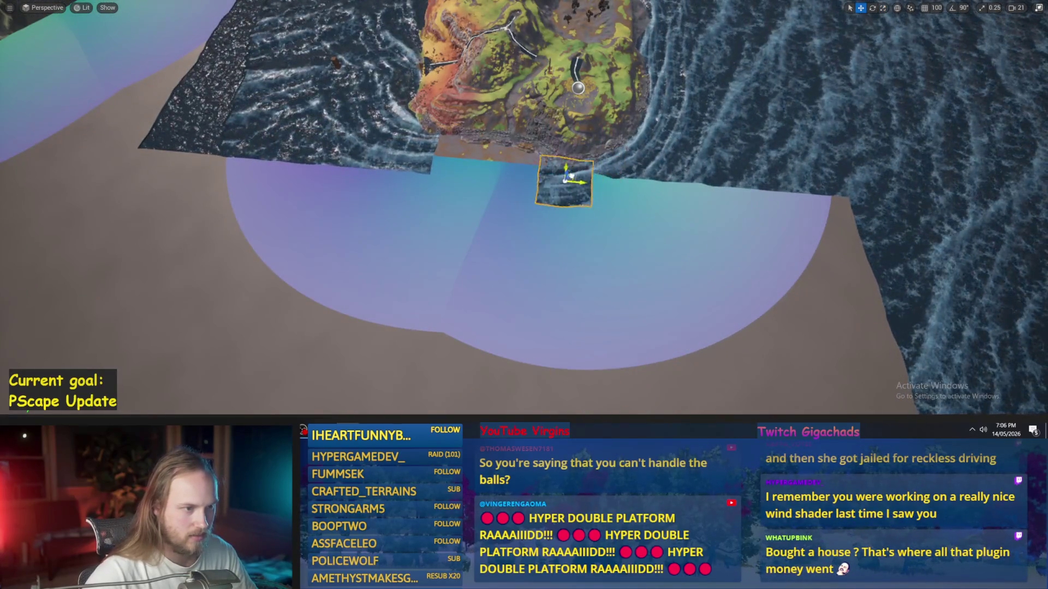
{"action": "key", "text": "f"}
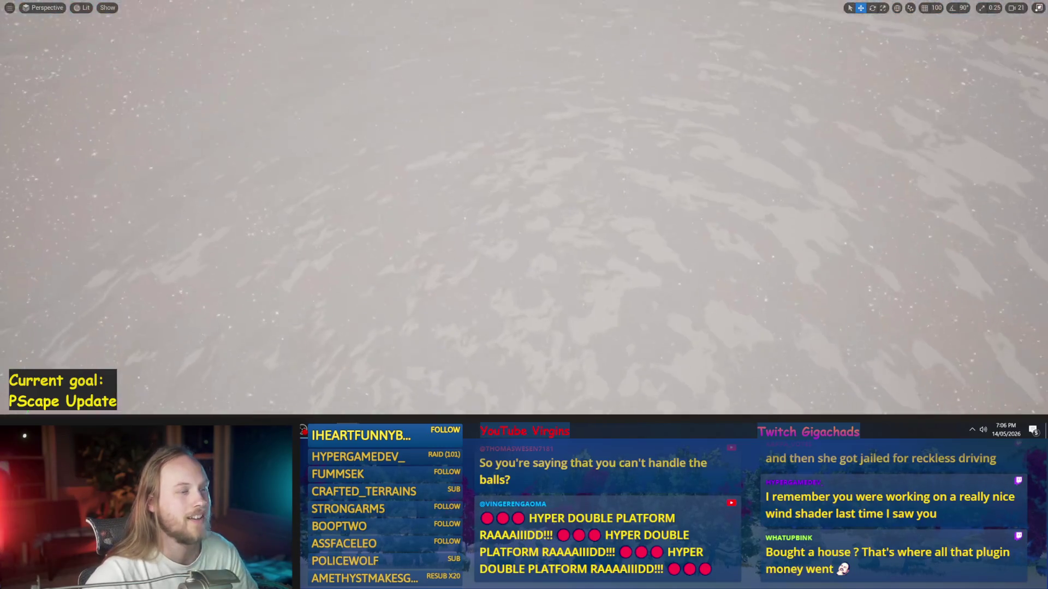
{"action": "scroll", "coordinate": [467, 143], "scroll_direction": "down", "scroll_amount": 5}
{"action": "key", "text": "f"}
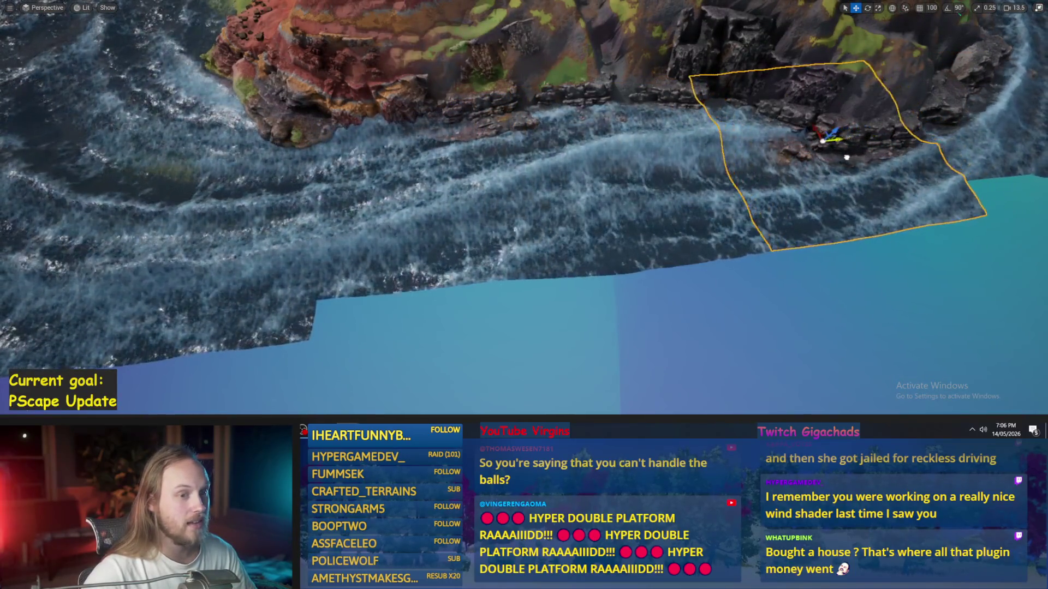
{"action": "scroll", "coordinate": [463, 232], "scroll_direction": "down", "scroll_amount": 5}
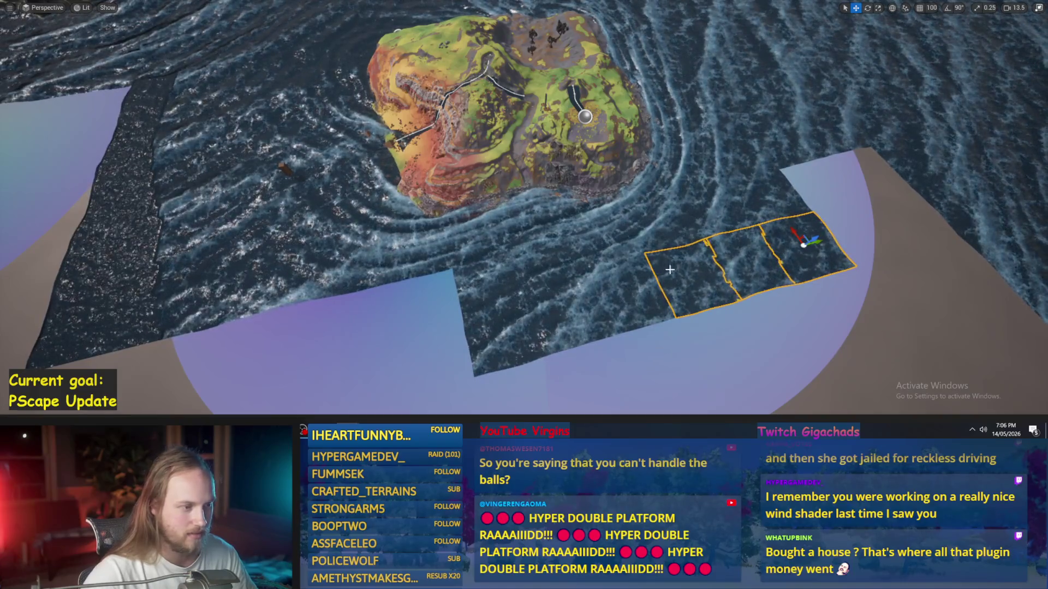
{"action": "mouse_move", "coordinate": [808, 241]}
{"action": "left_mouse_down"}
{"action": "mouse_move", "coordinate": [417, 347]}
{"action": "mouse_move", "coordinate": [430, 271]}
{"action": "left_mouse_up"}
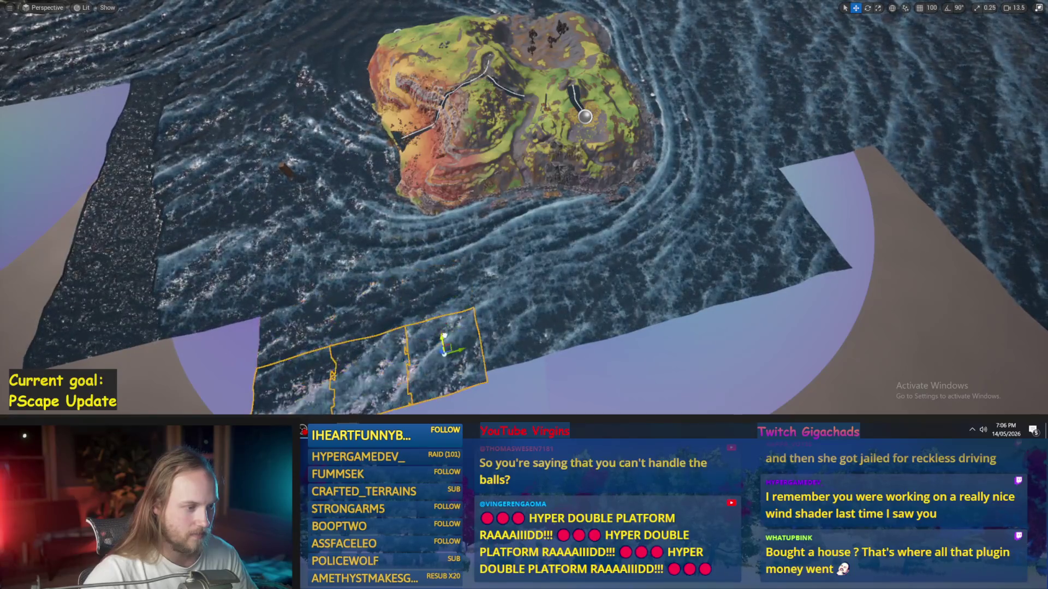
{"action": "key", "text": "alt+p"}
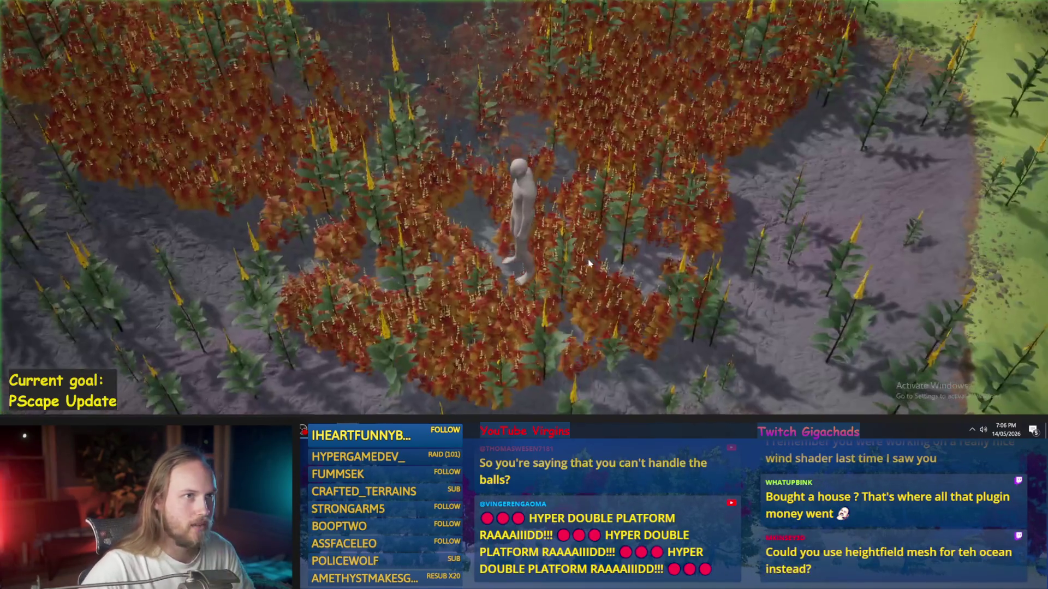
Step: Run the character to the shoreline cliffs, detach to a free camera, and restore the editor layout
{"action": "scroll", "coordinate": [556, 196], "scroll_direction": "down", "scroll_amount": 5}
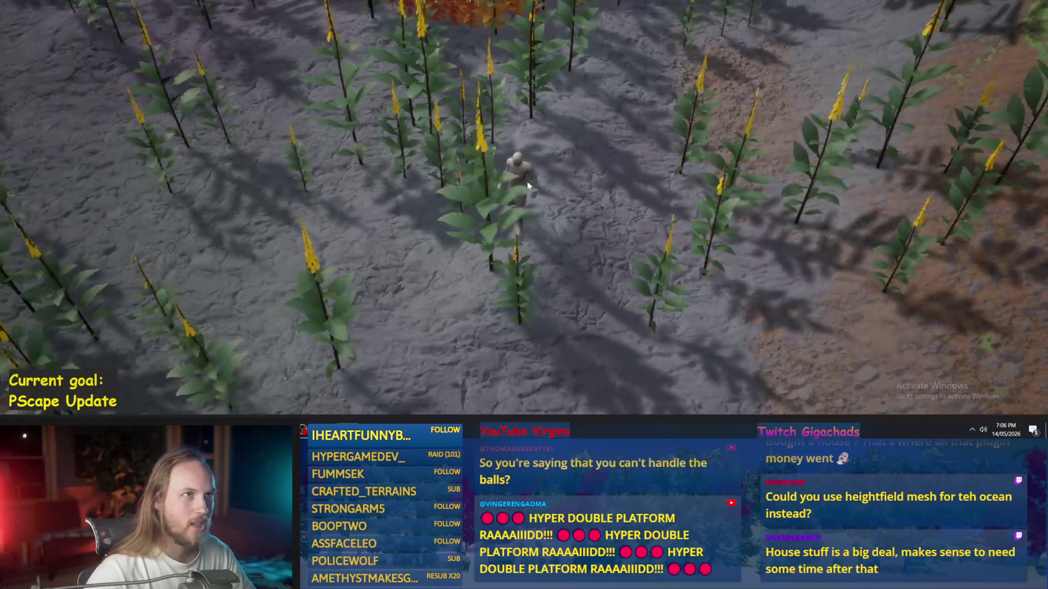
{"action": "key", "text": "w"}
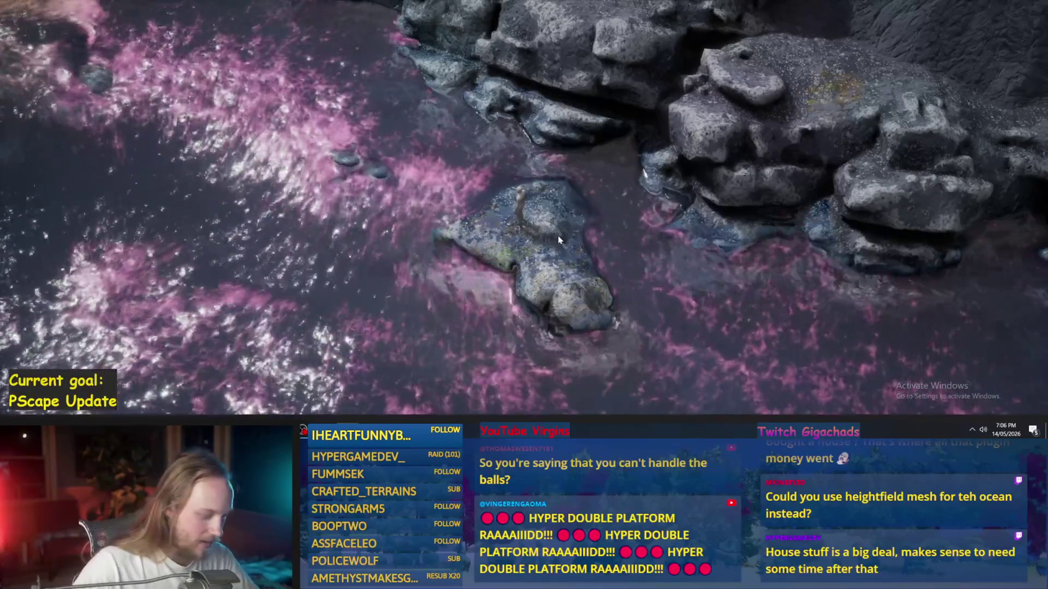
{"action": "key", "text": "Escape"}
{"action": "key", "text": "F11"}
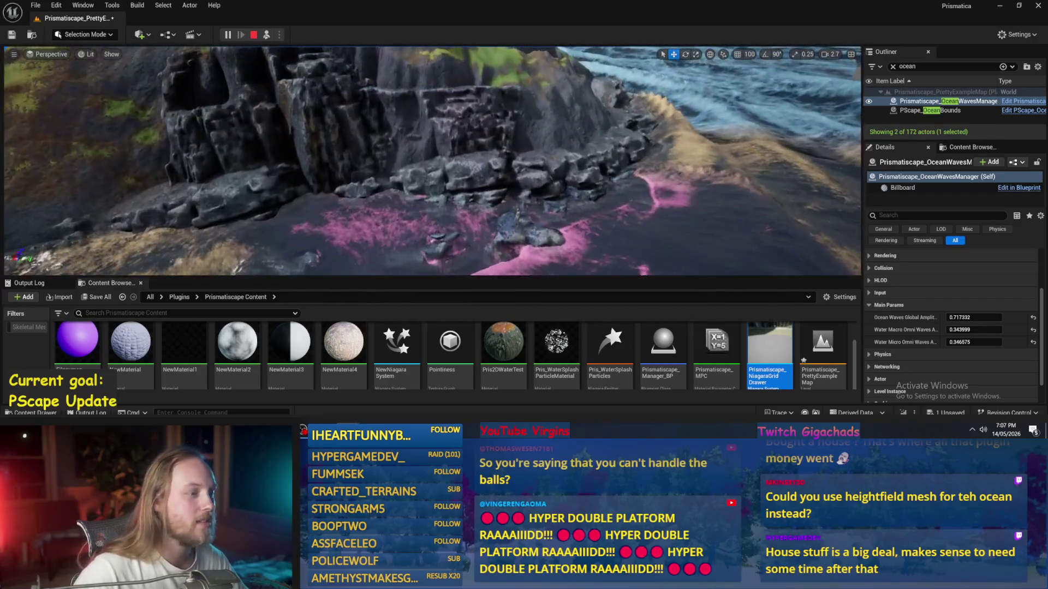
Step: Go fullscreen and fly the camera around the character and cliffs over the pink water particles
{"action": "key", "text": "F11"}
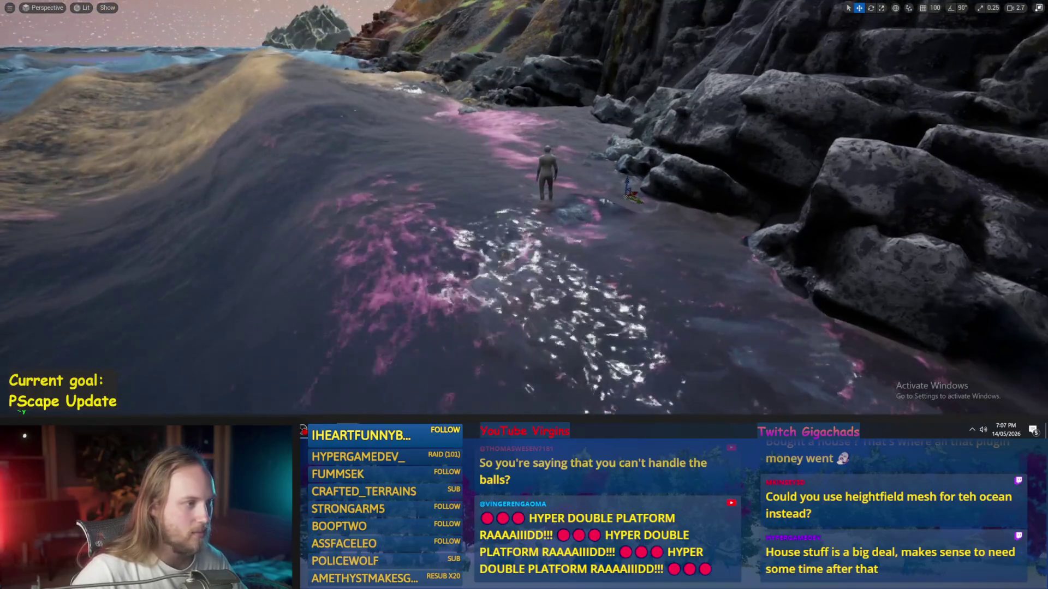
{"action": "scroll", "coordinate": [1009, 397], "scroll_direction": "down", "scroll_amount": 2}
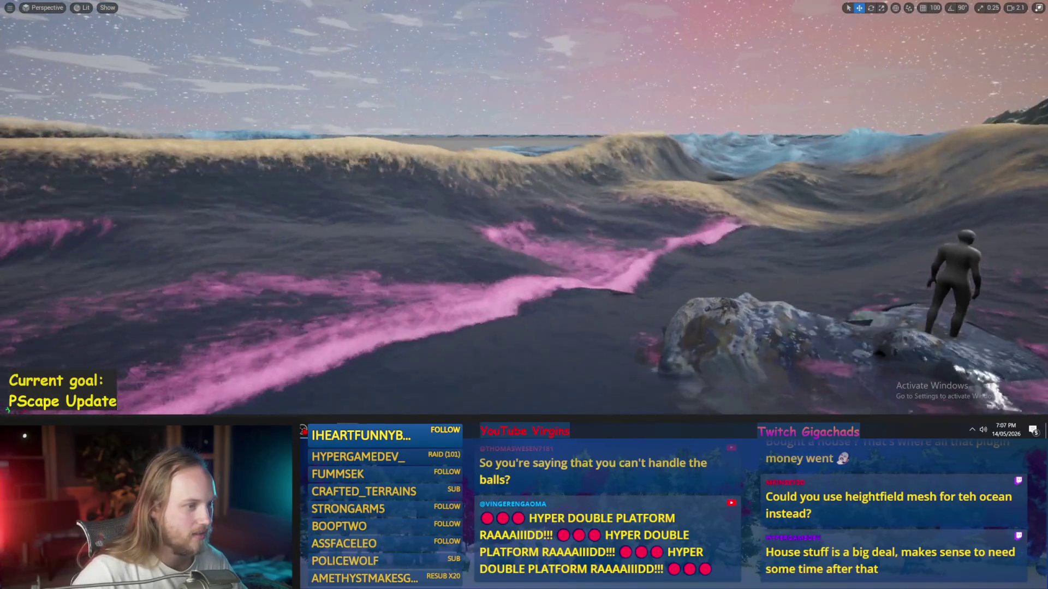
{"action": "key", "text": "w"}
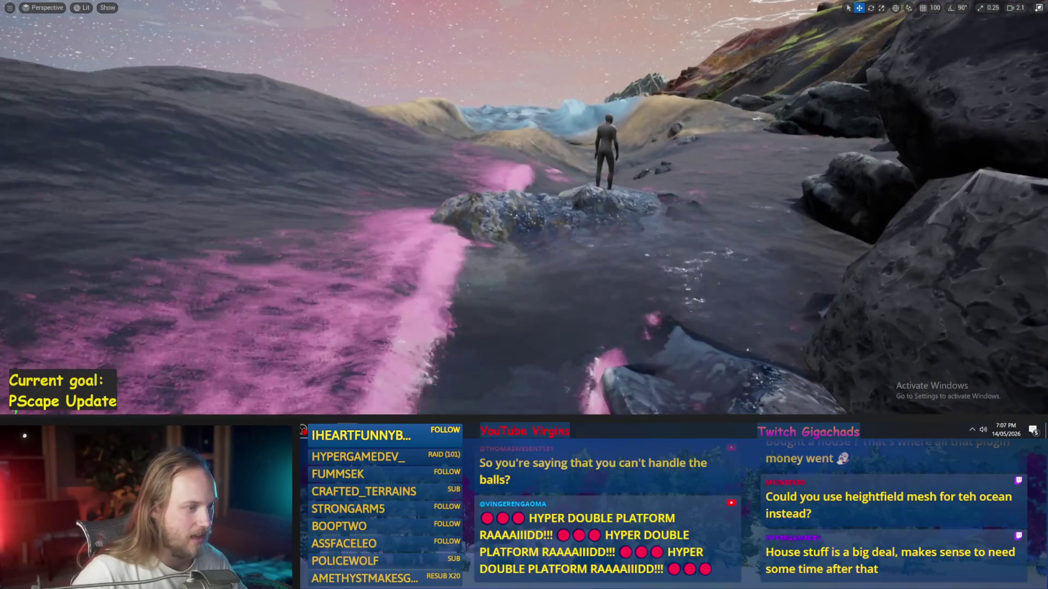
{"action": "key", "text": "w"}
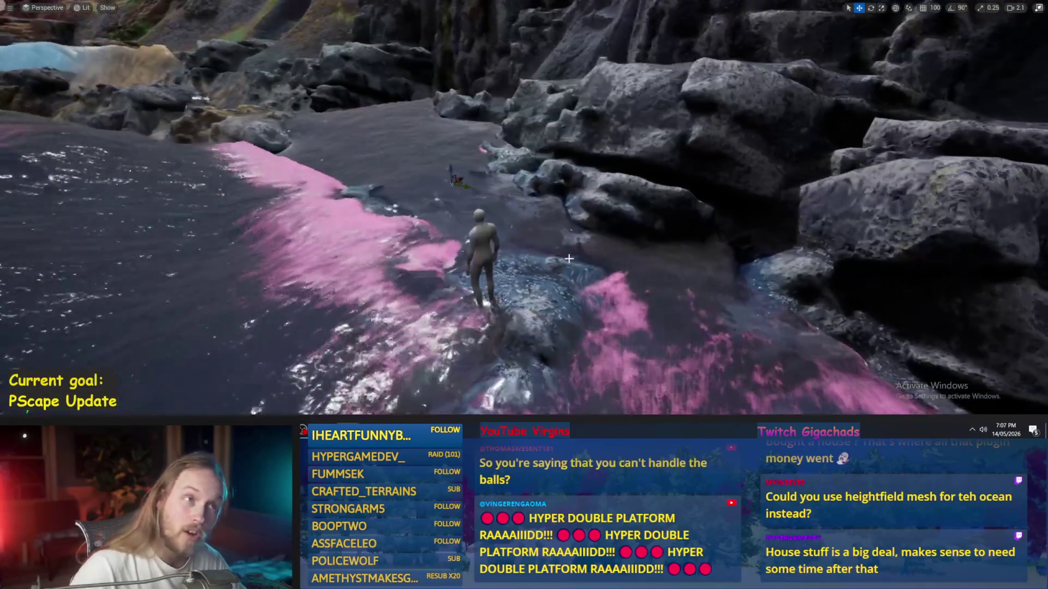
{"action": "key", "text": "s"}
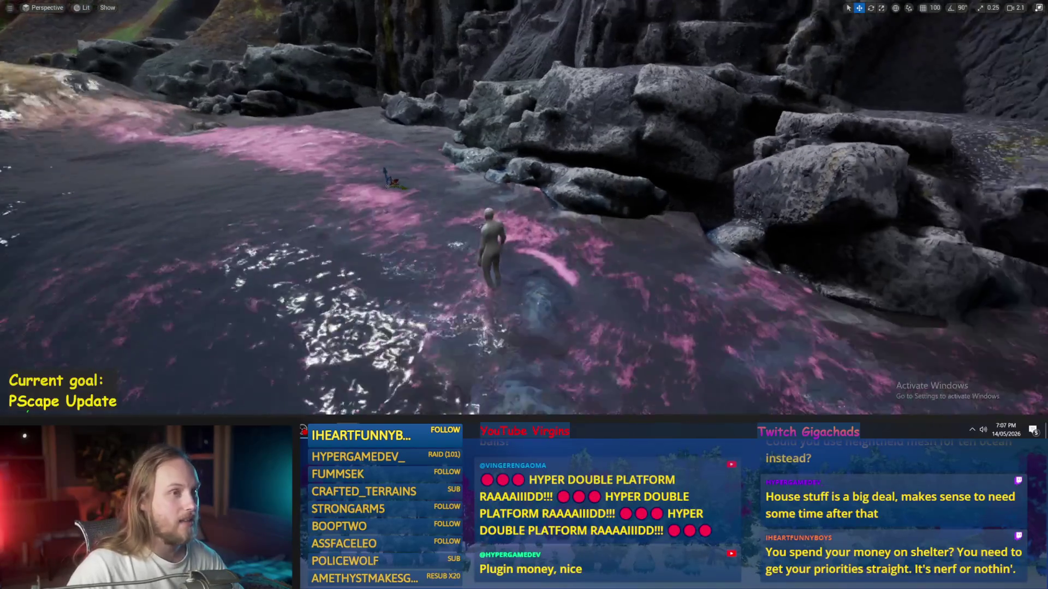
{"action": "key", "text": "w"}
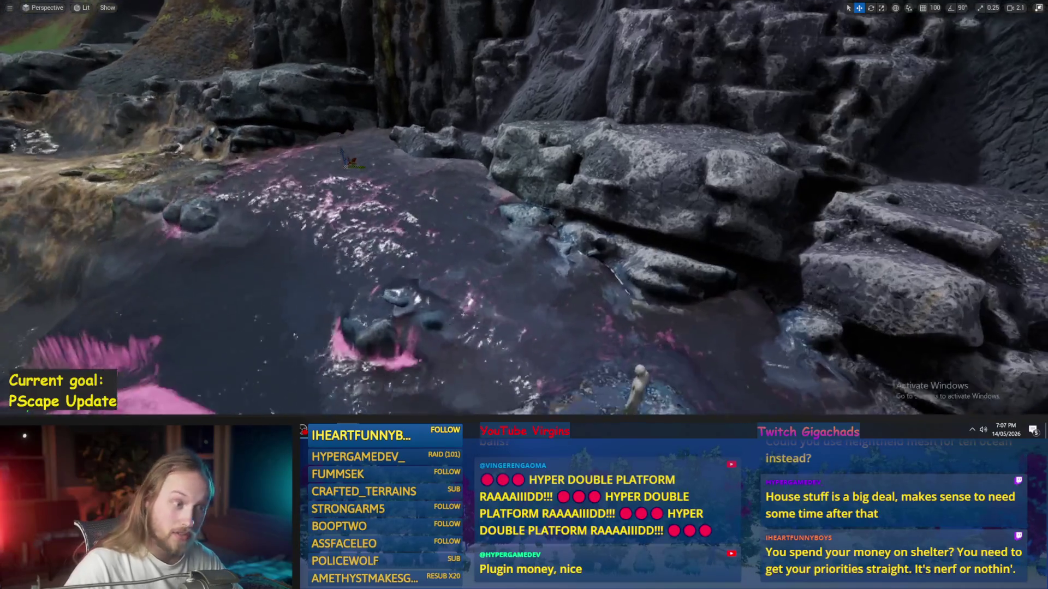
{"action": "key", "text": "s"}
Step: Leave fullscreen to show the editor panels and give control back to the running game
{"action": "key", "text": "w"}
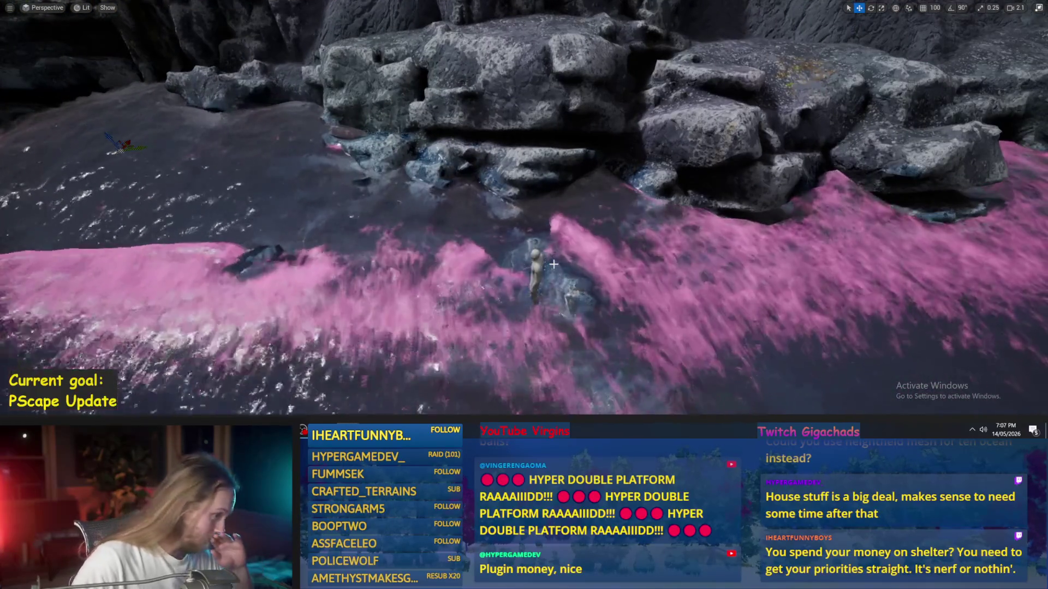
{"action": "key", "text": "F11"}
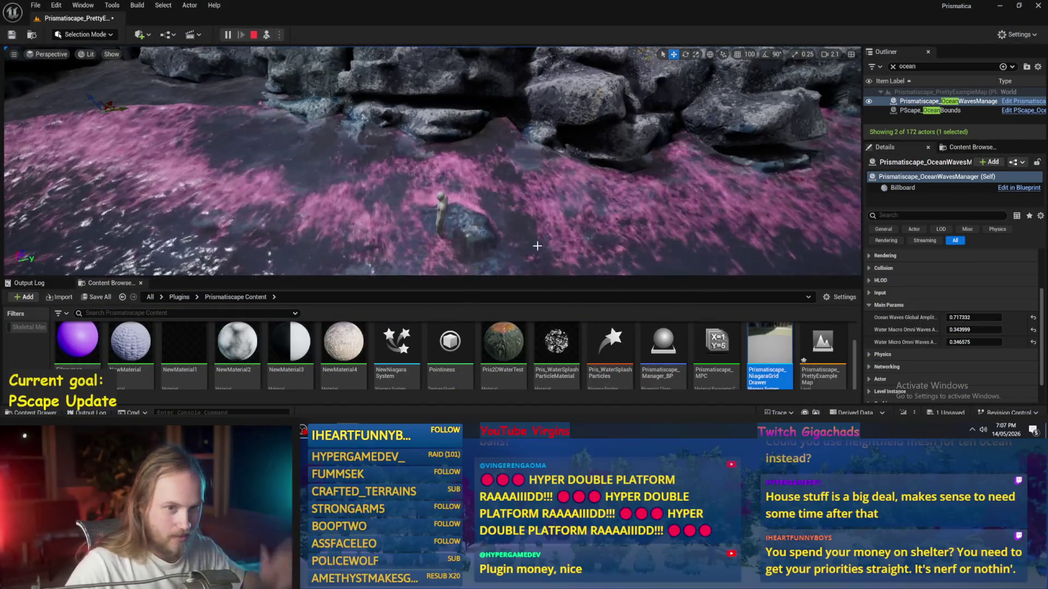
{"action": "left_click", "coordinate": [551, 211]}
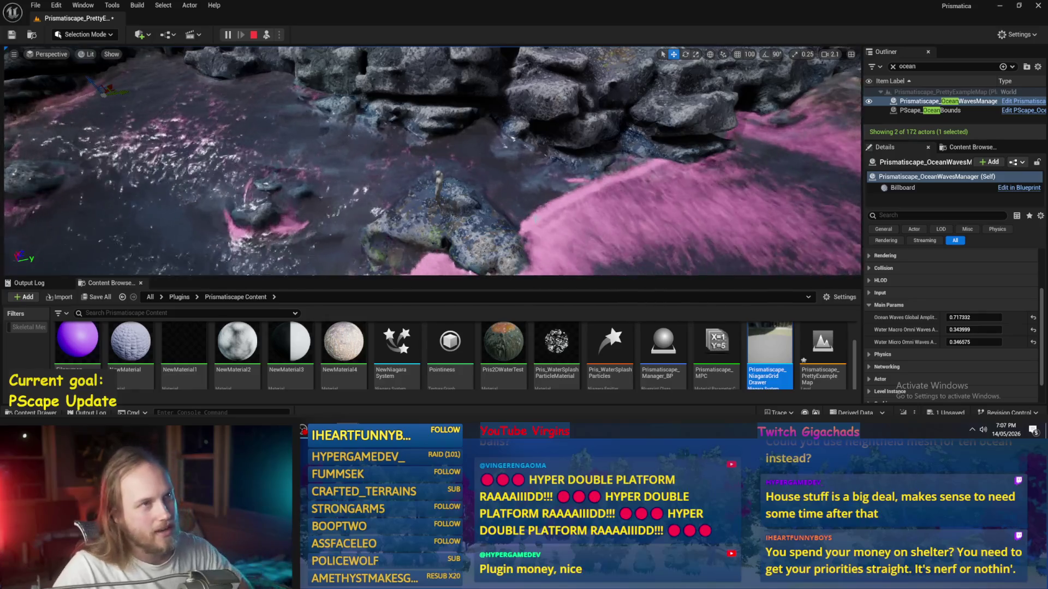
Step: Fly toward the grey cliff face and open Prismatiscape_NiagaraGridDrawer from the Content Browser
{"action": "key", "text": "w"}
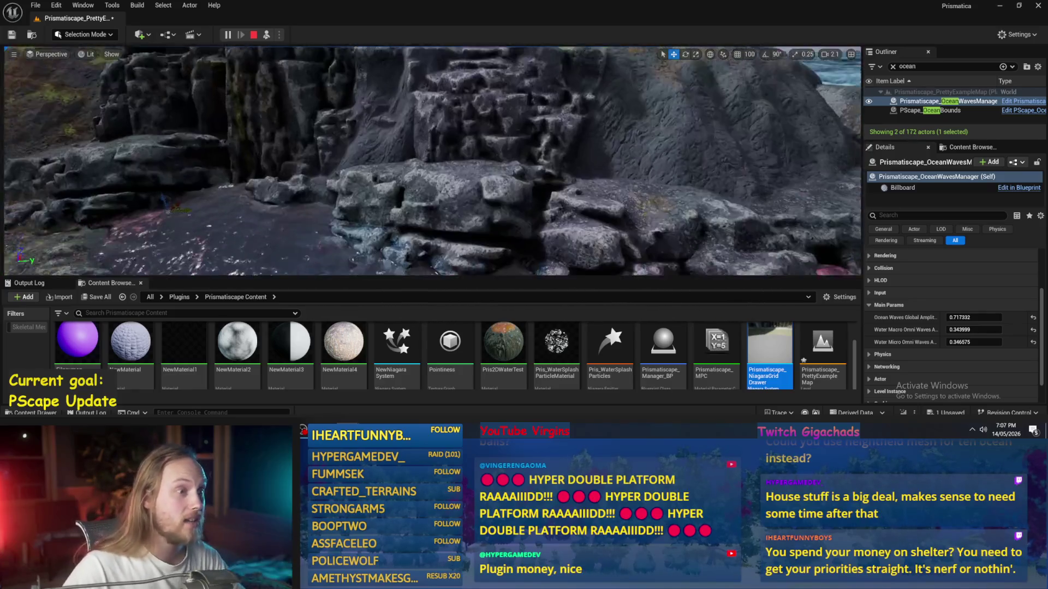
{"action": "key", "text": "w"}
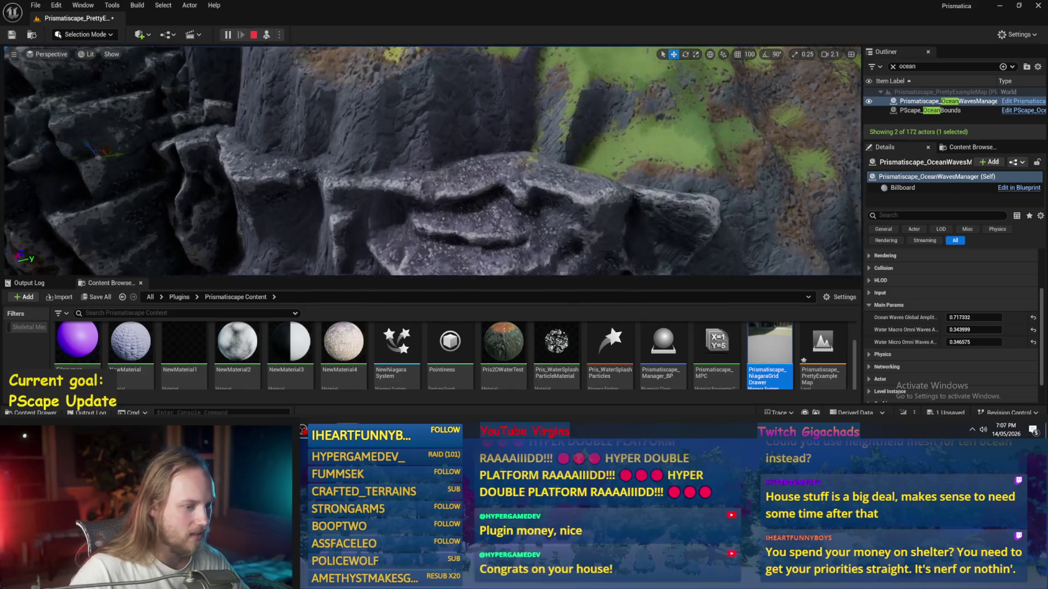
{"action": "double_click", "coordinate": [767, 353]}
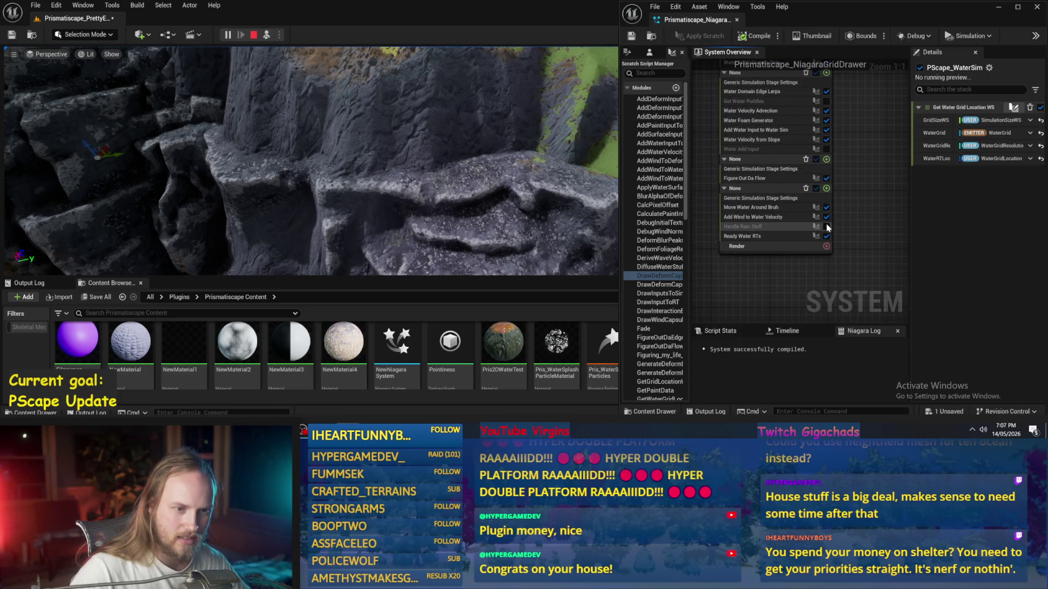
Step: Expand the game view and fly the camera low along the mossy cliff ledge
{"action": "key", "text": "d"}
{"action": "key", "text": "F11"}
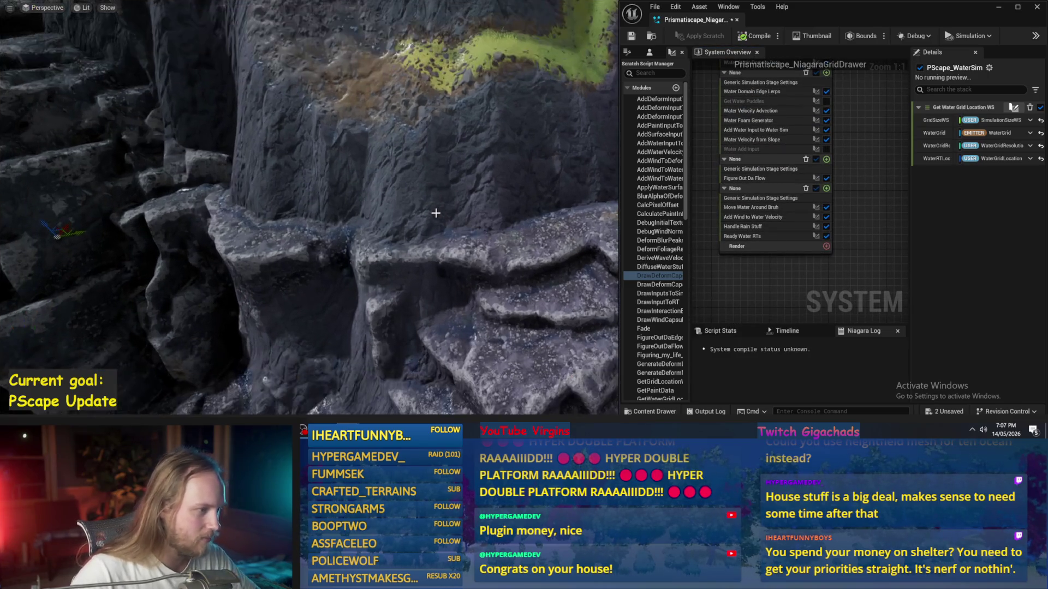
{"action": "key", "text": "d"}
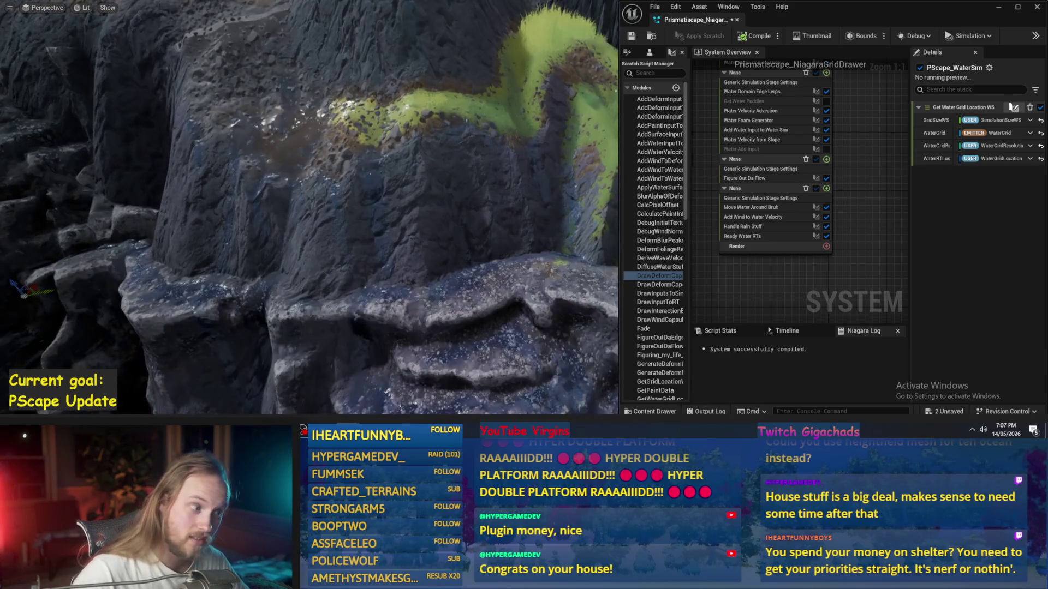
{"action": "key", "text": "q"}
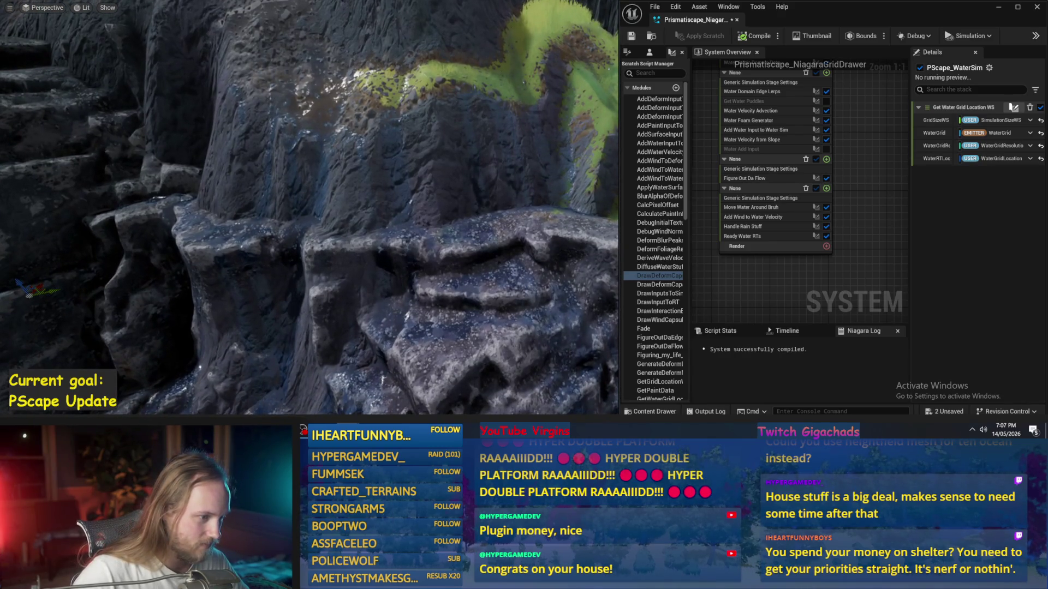
{"action": "key", "text": "q"}
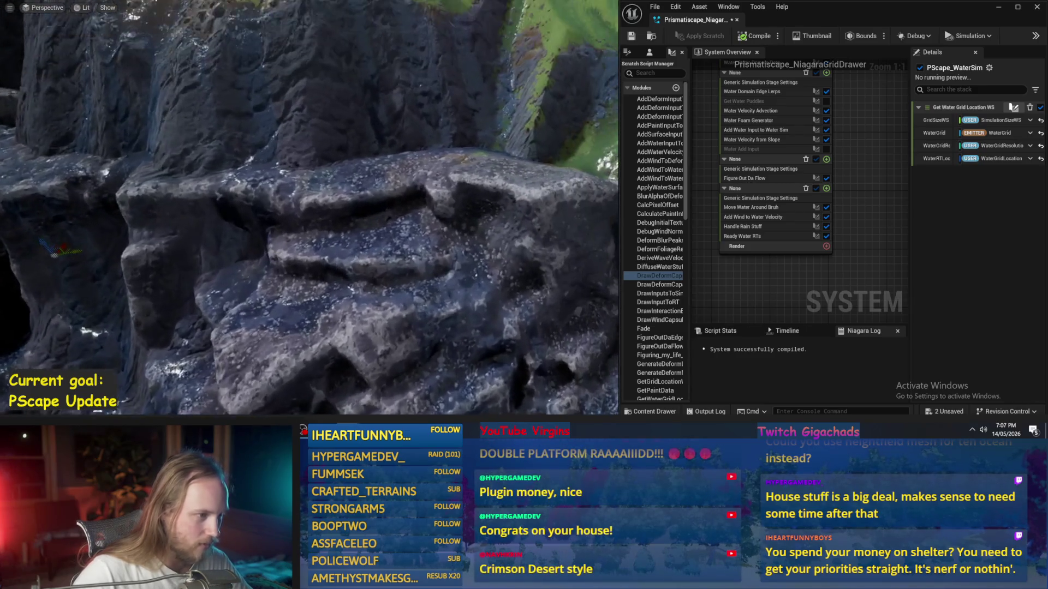
{"action": "key", "text": "q"}
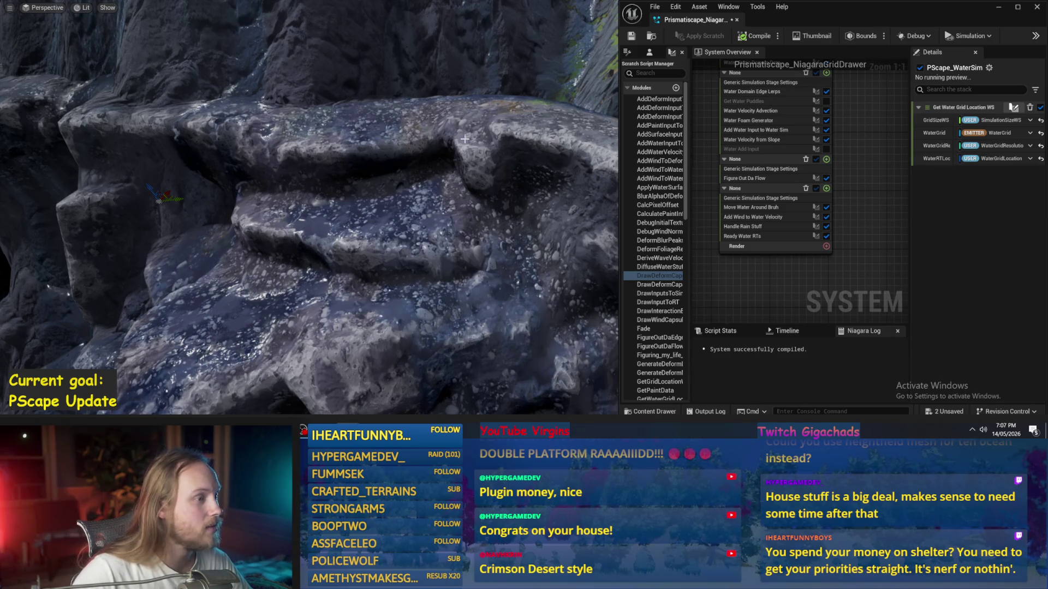
Step: Look around the rocks, fly over the pink-streaked water, then rise above the grass slope
{"action": "key", "text": "d"}
{"action": "key", "text": "a"}
{"action": "key", "text": "q"}
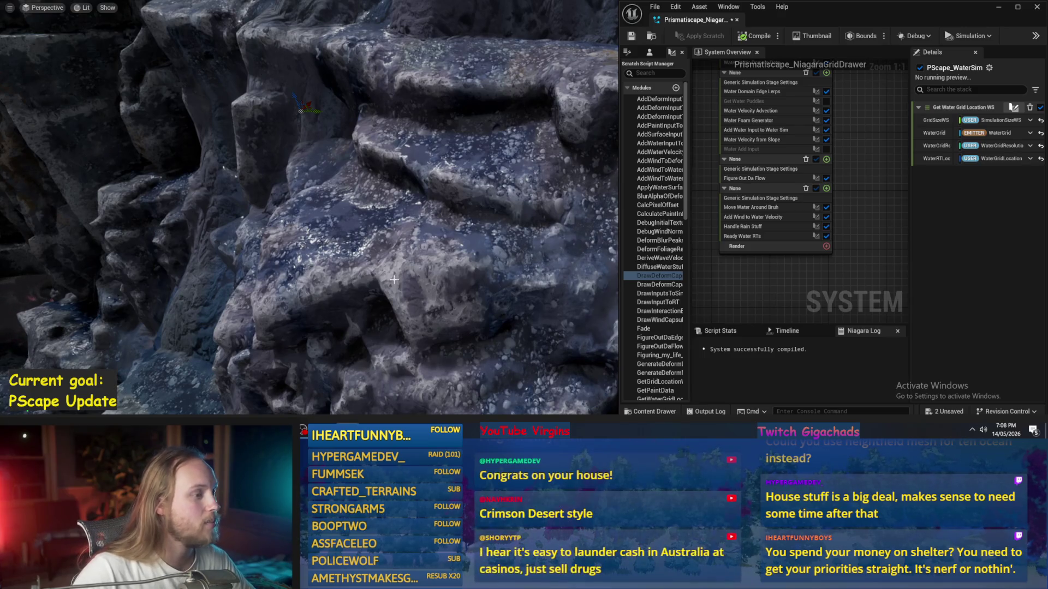
{"action": "key", "text": "e"}
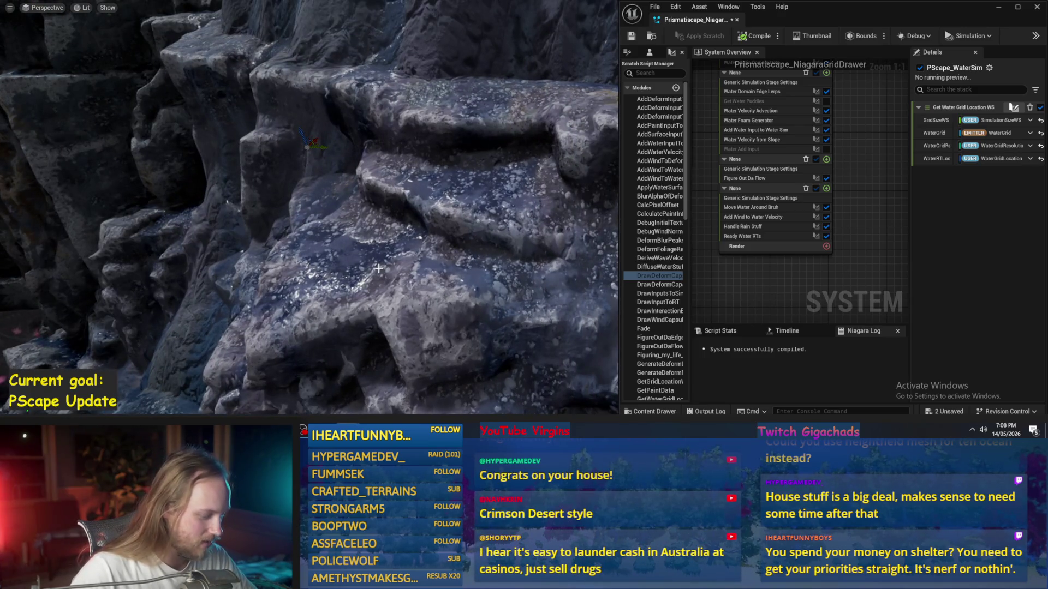
{"action": "key", "text": "w"}
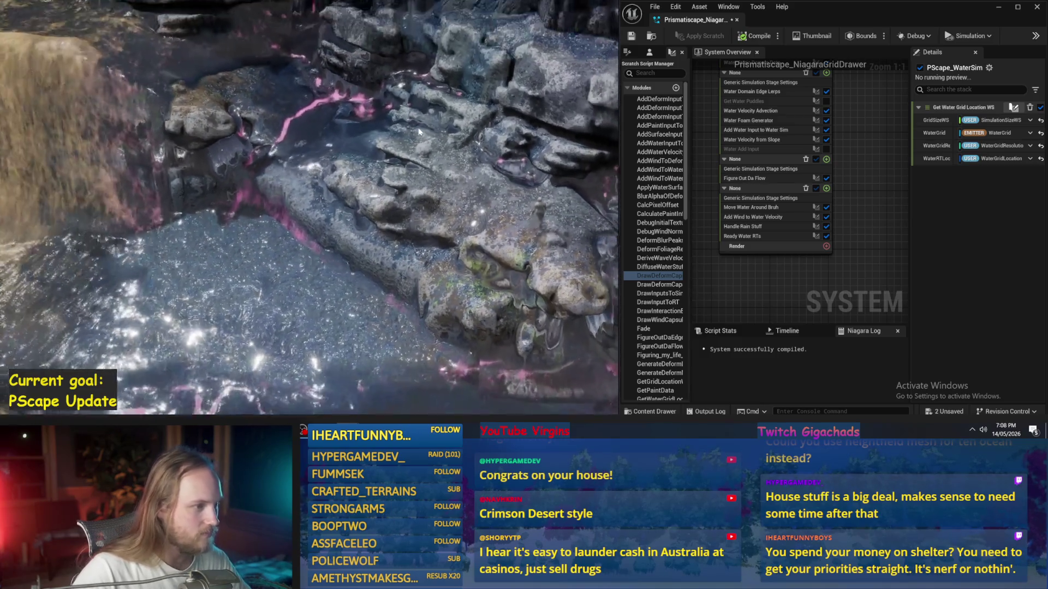
{"action": "key", "text": "w"}
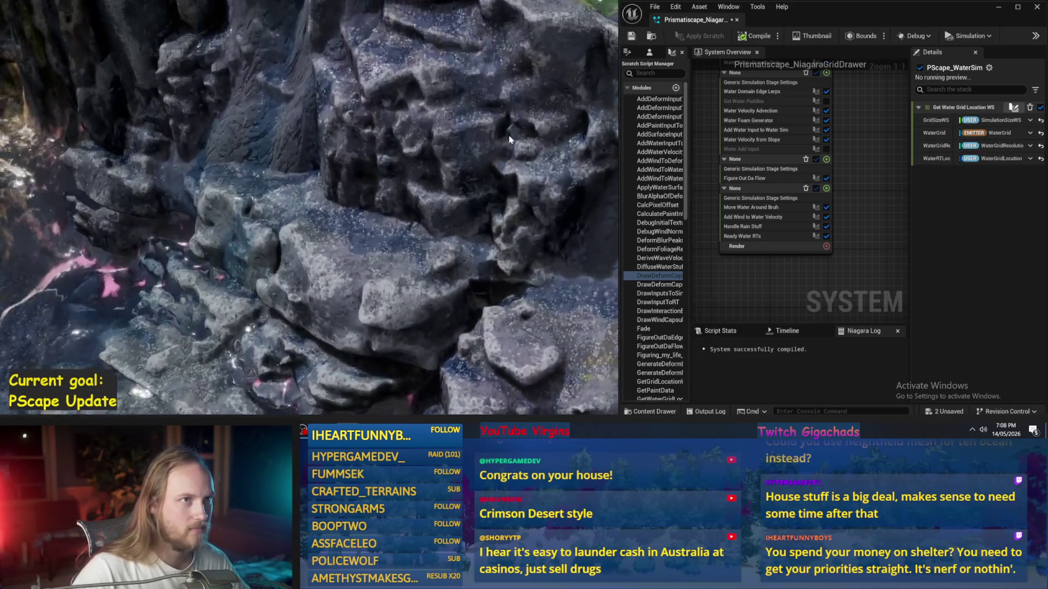
{"action": "key", "text": "s"}
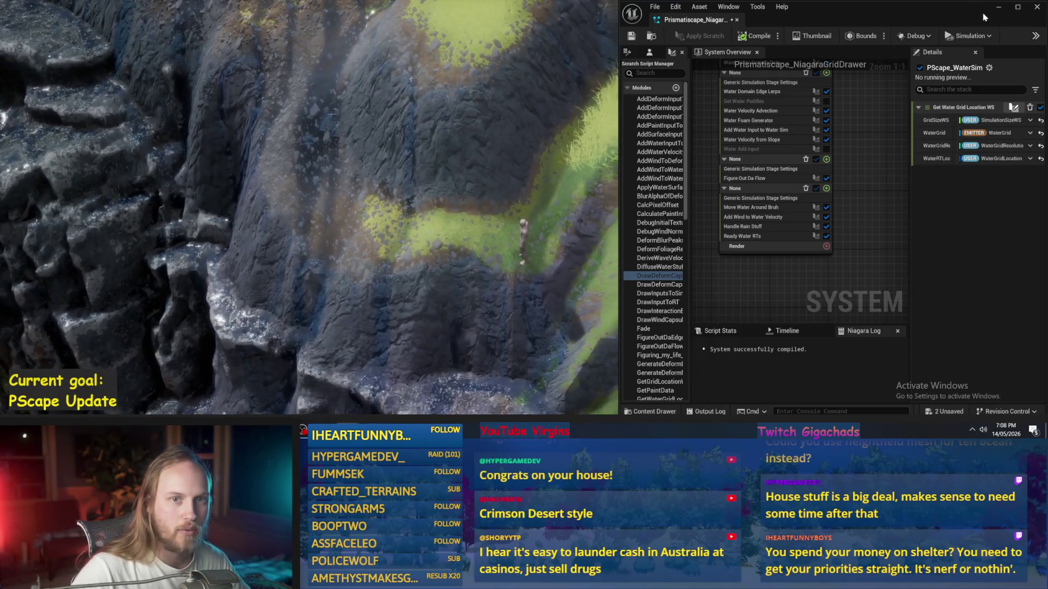
Step: Close the Niagara editor and walk the character up the grass slope and along the ridge
{"action": "left_click", "coordinate": [999, 7]}
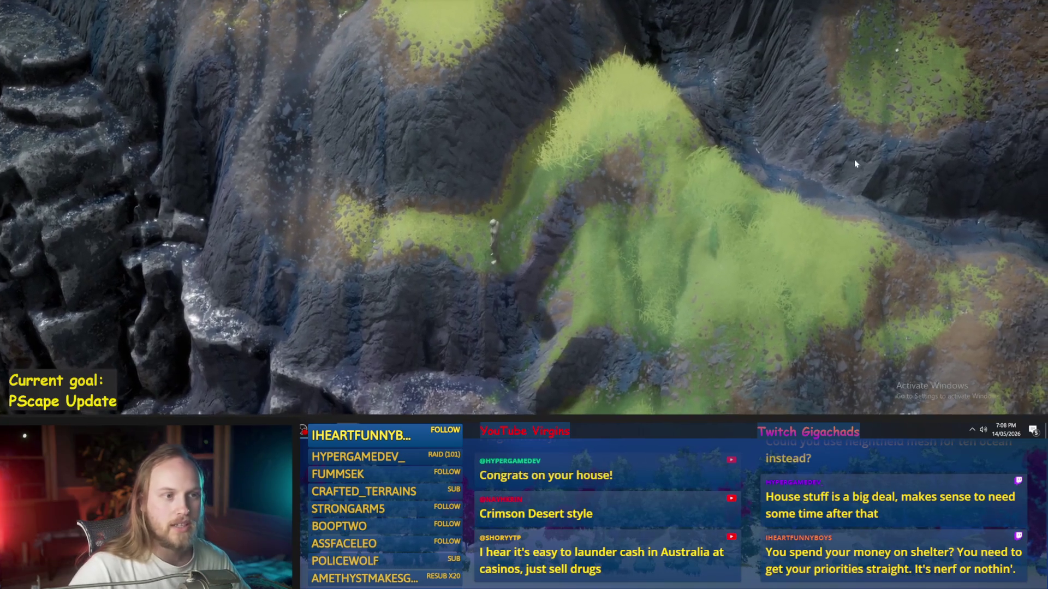
{"action": "key", "text": "w"}
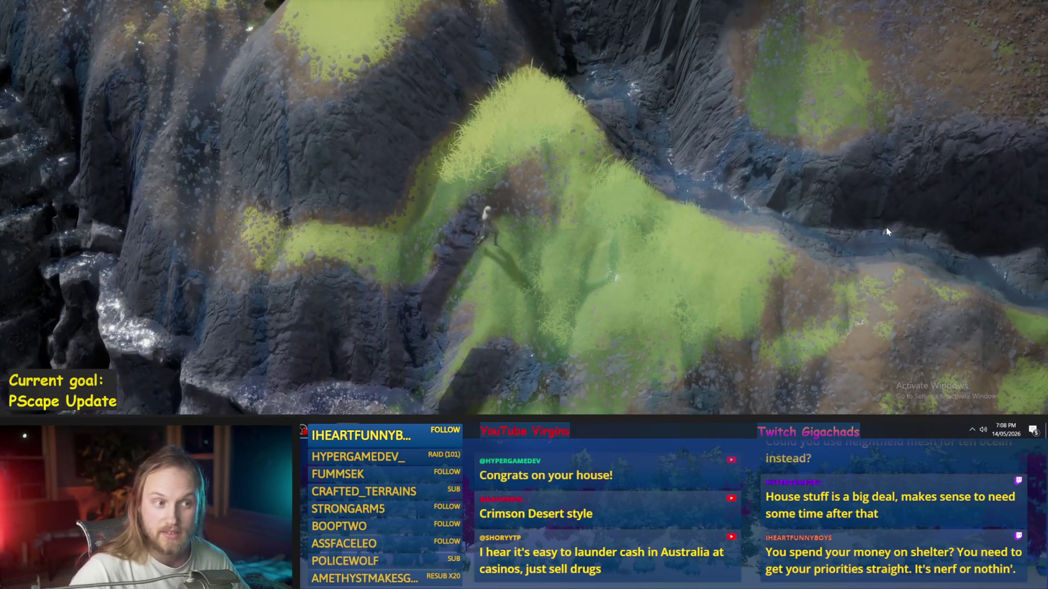
{"action": "key", "text": "w"}
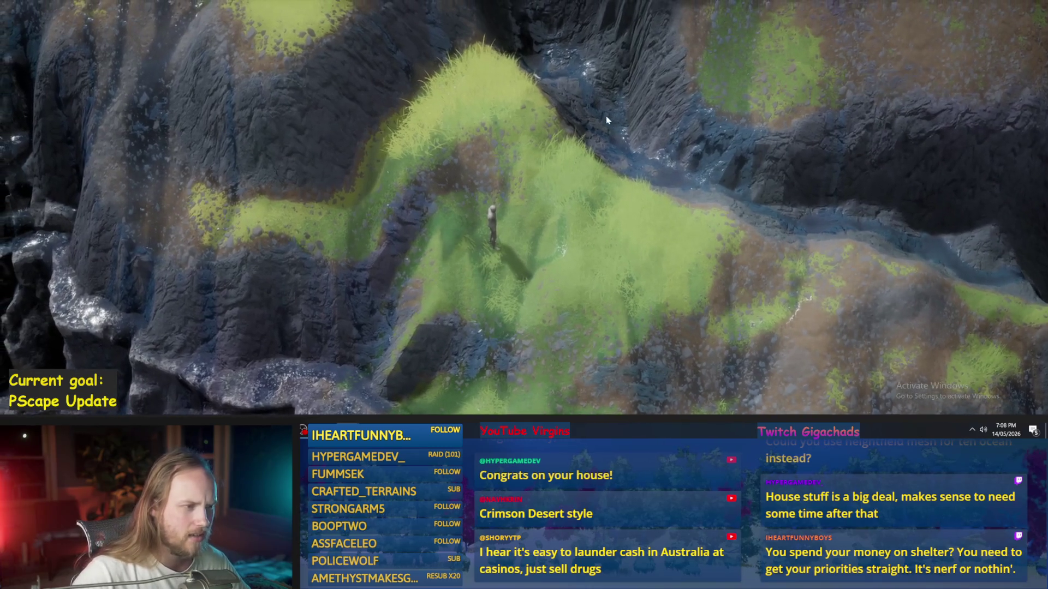
{"action": "key", "text": "w"}
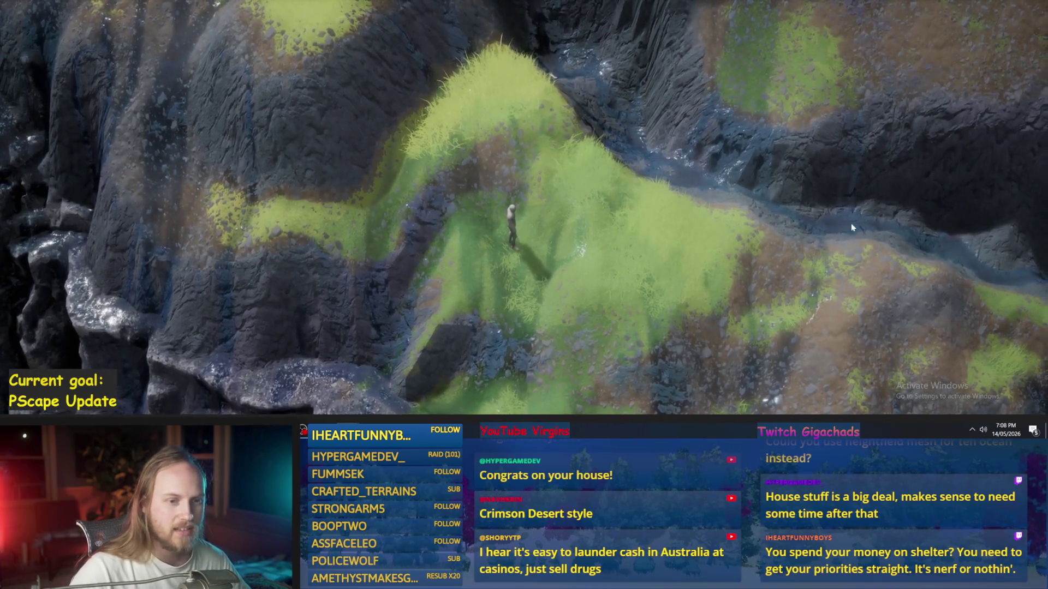
{"action": "key", "text": "w"}
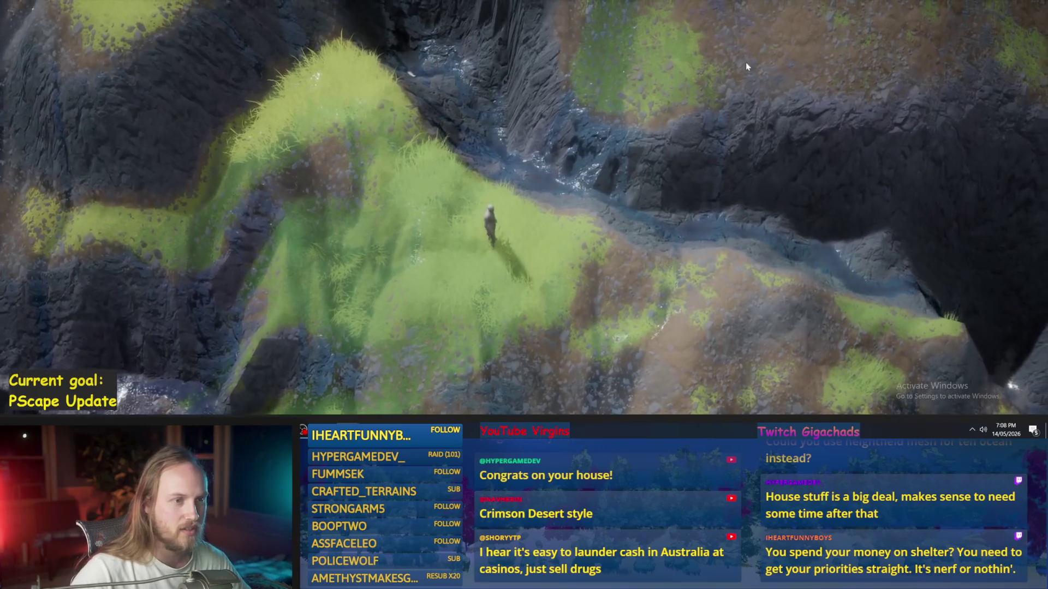
{"action": "key", "text": "w"}
{"action": "key", "text": "w"}
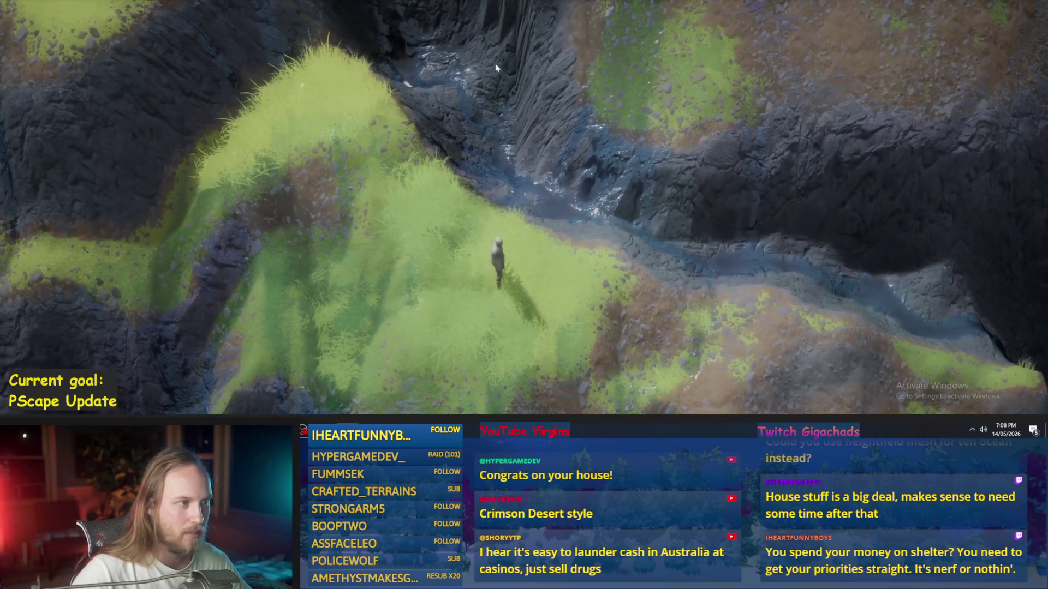
Step: Walk down to the stream edge, switch from wireframe back to lit view, and stop play
{"action": "key", "text": "w"}
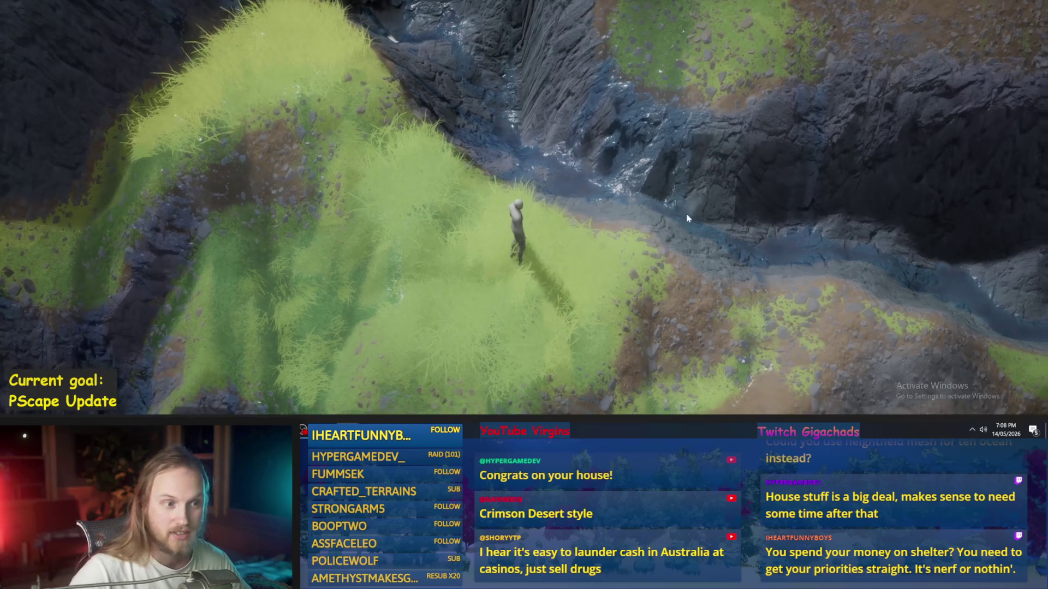
{"action": "key", "text": "w"}
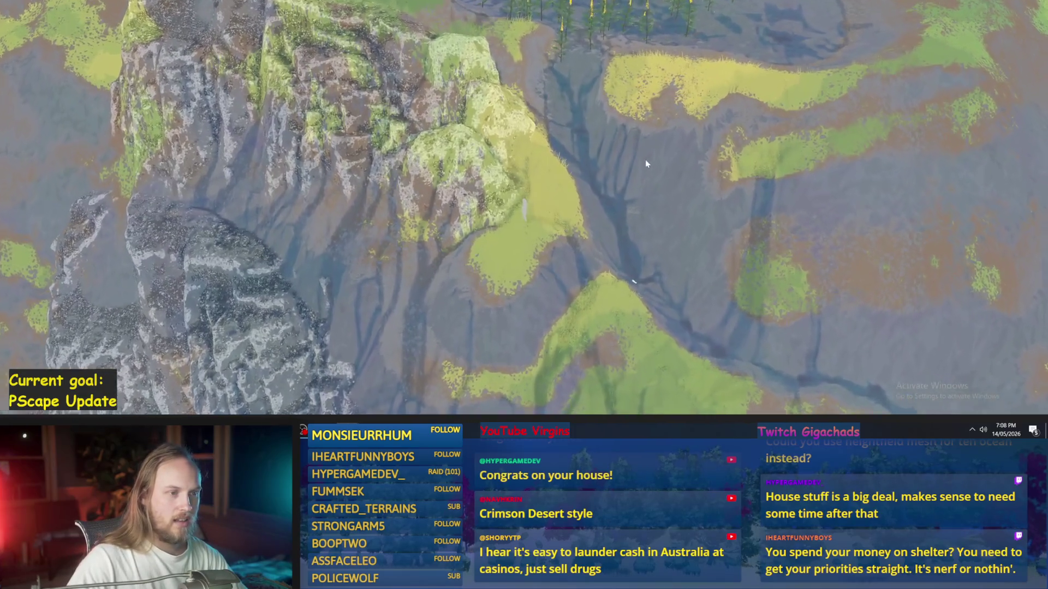
{"action": "key", "text": "F3"}
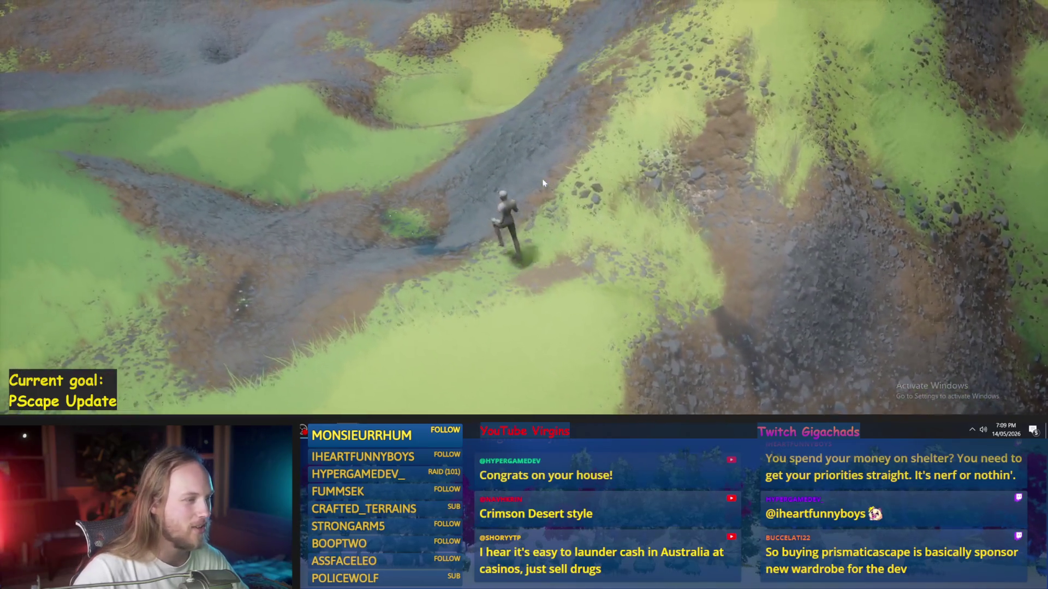
{"action": "key", "text": "Escape"}
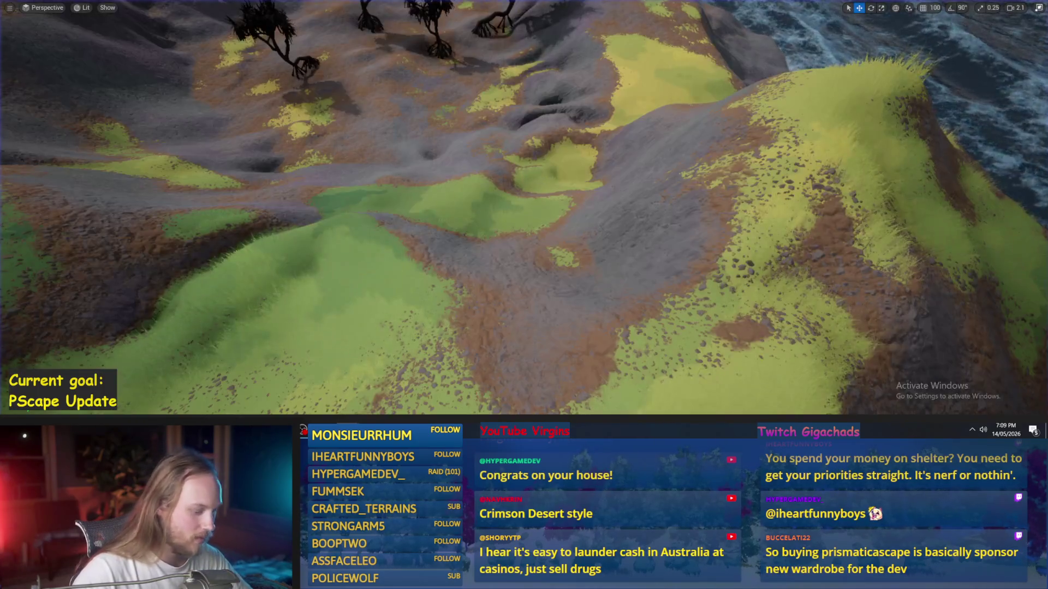
Step: Return to the editor layout, then reopen and close Prismatiscape_NiagaraGridDrawer
{"action": "key", "text": "F11"}
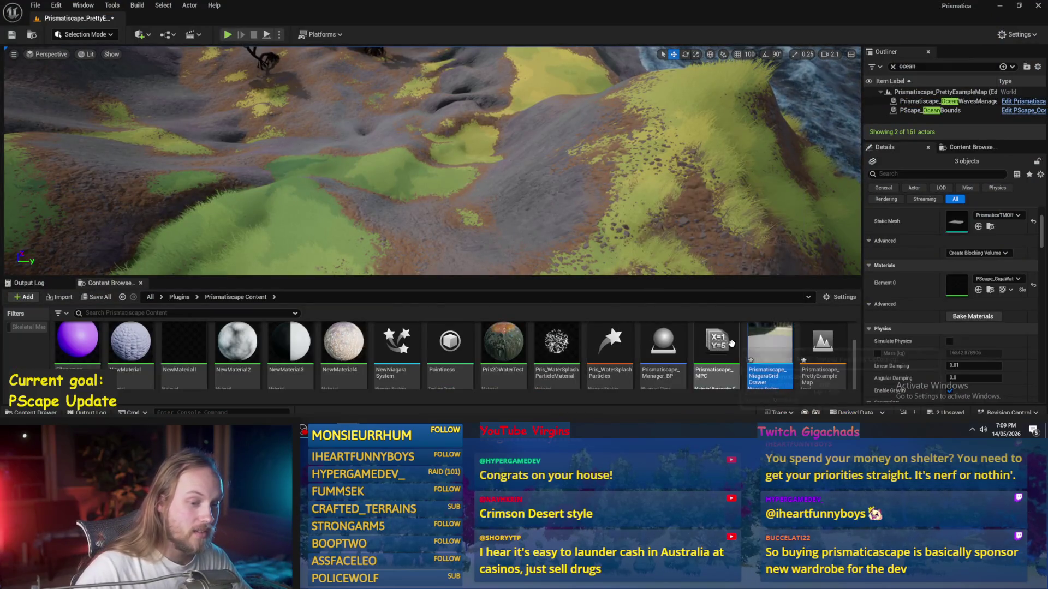
{"action": "double_click", "coordinate": [770, 343]}
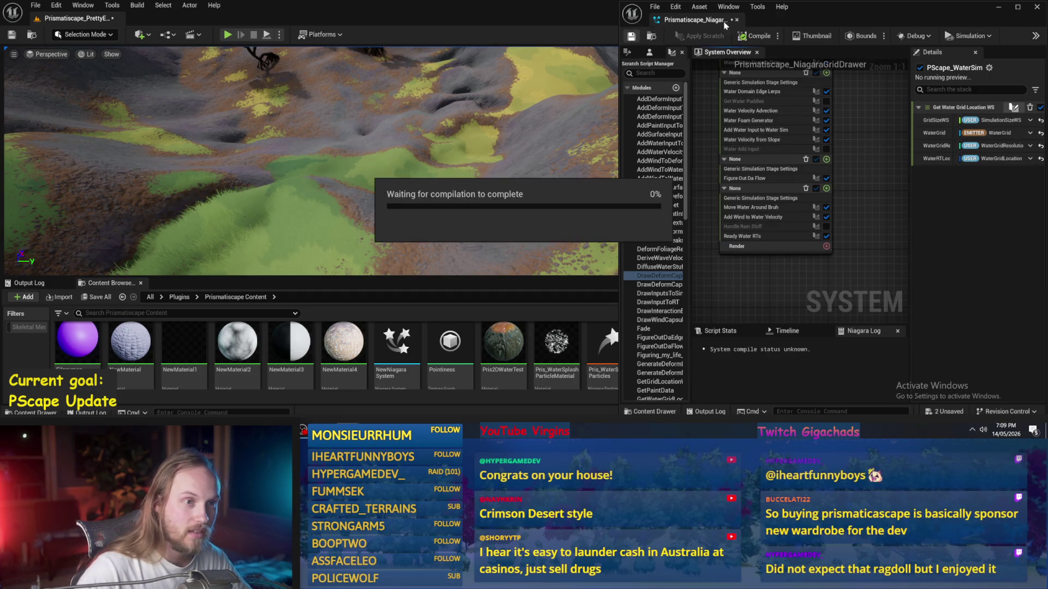
{"action": "left_click", "coordinate": [738, 21]}
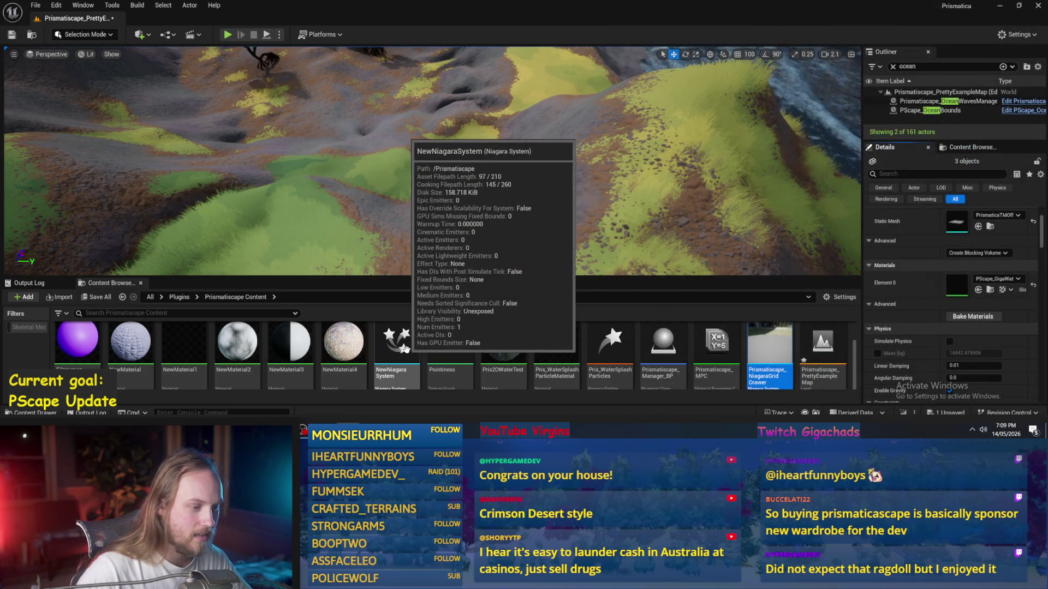
Step: Browse the OfficialWaterStuff folder, briefly opening and closing Prismatiscape_OceanWaveData
{"action": "scroll", "coordinate": [550, 348], "scroll_direction": "up", "scroll_amount": 3}
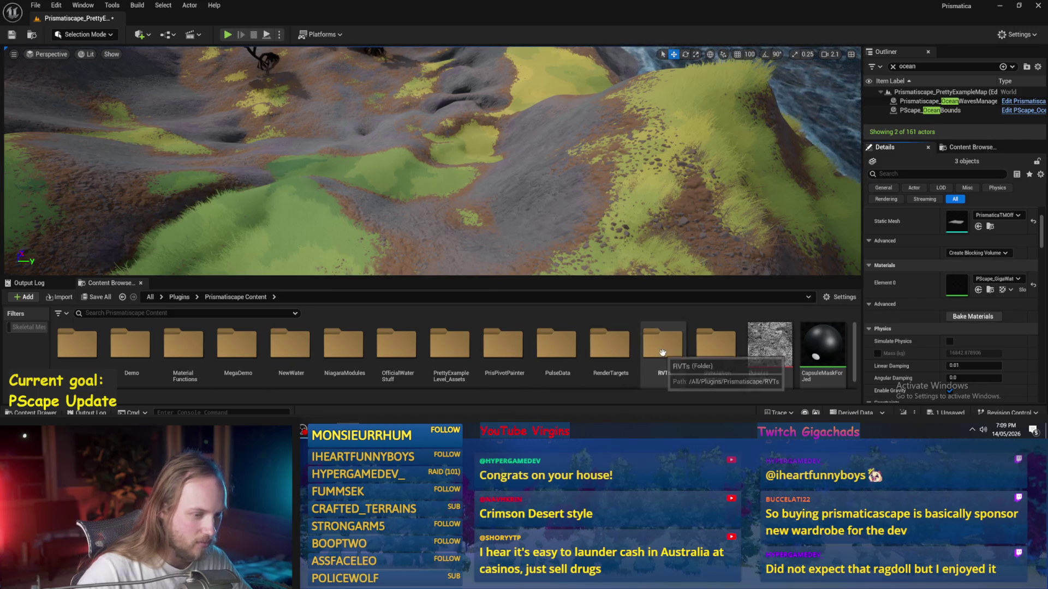
{"action": "double_click", "coordinate": [408, 345]}
{"action": "left_click", "coordinate": [718, 343]}
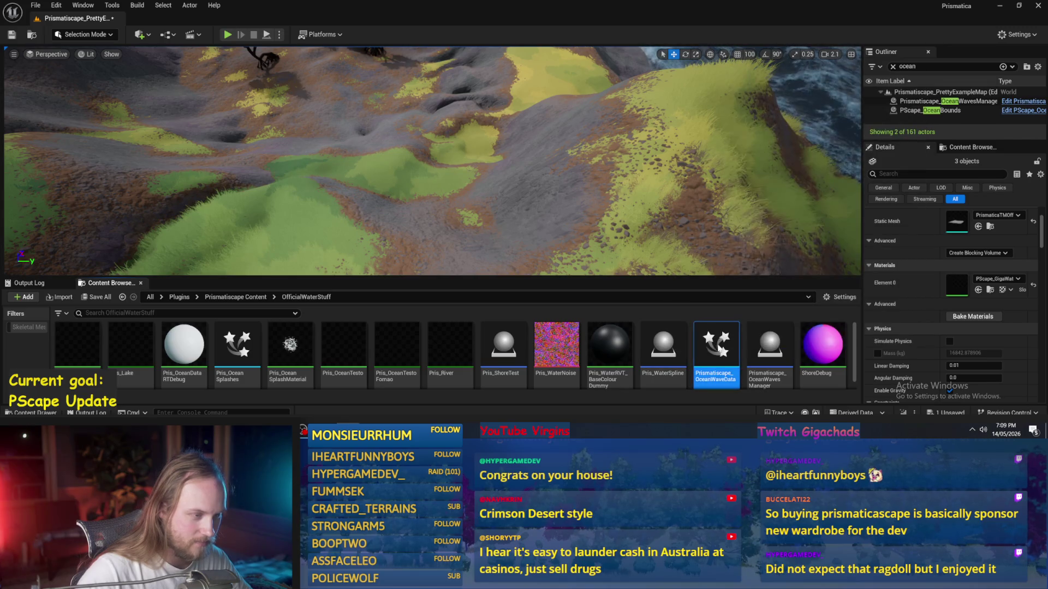
{"action": "double_click", "coordinate": [722, 349]}
{"action": "left_click", "coordinate": [983, 25]}
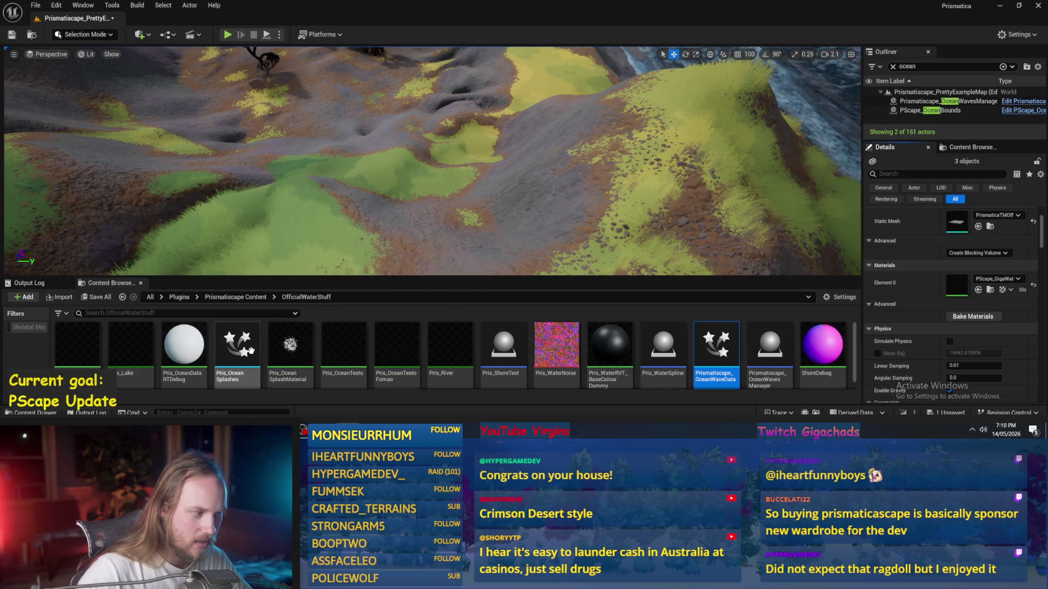
Step: Go back to the Prismatiscape Content folders, enter NewWater, and open PScape_WaterParticlesBase
{"action": "left_click", "coordinate": [232, 297]}
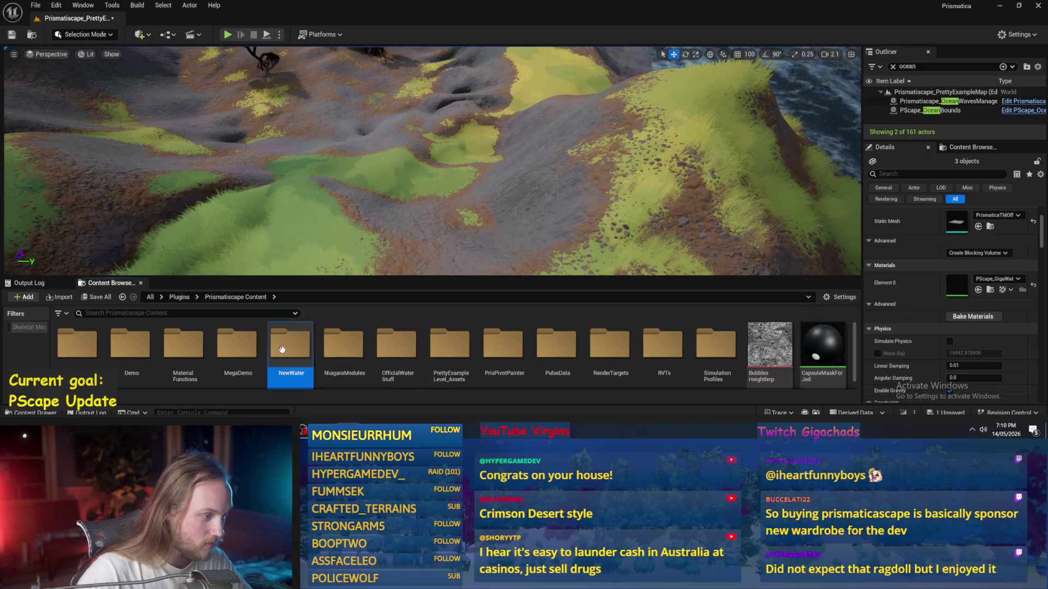
{"action": "double_click", "coordinate": [282, 344]}
{"action": "double_click", "coordinate": [614, 348]}
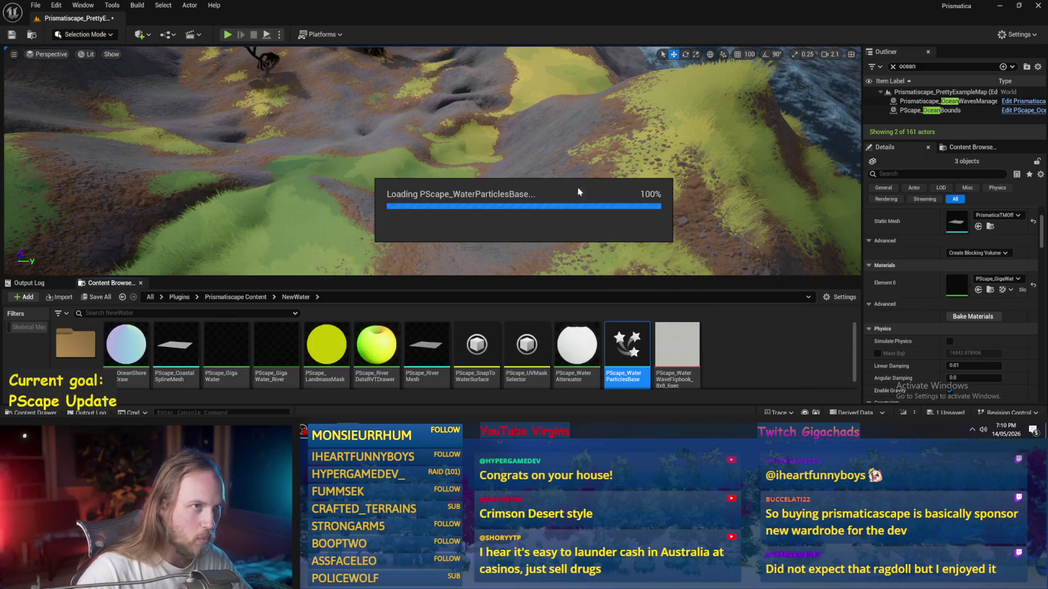
Step: Enable the Minimal emitter in PScape_WaterParticlesBase and save the system
{"action": "left_click_drag", "start_coordinate": [792, 198], "coordinate": [735, 190]}
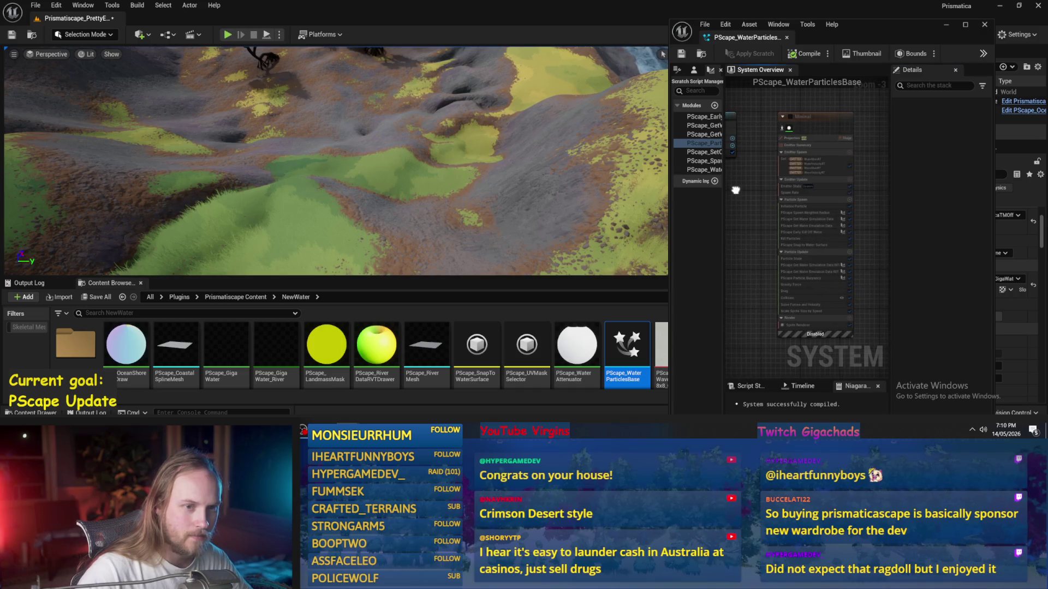
{"action": "left_click", "coordinate": [788, 117]}
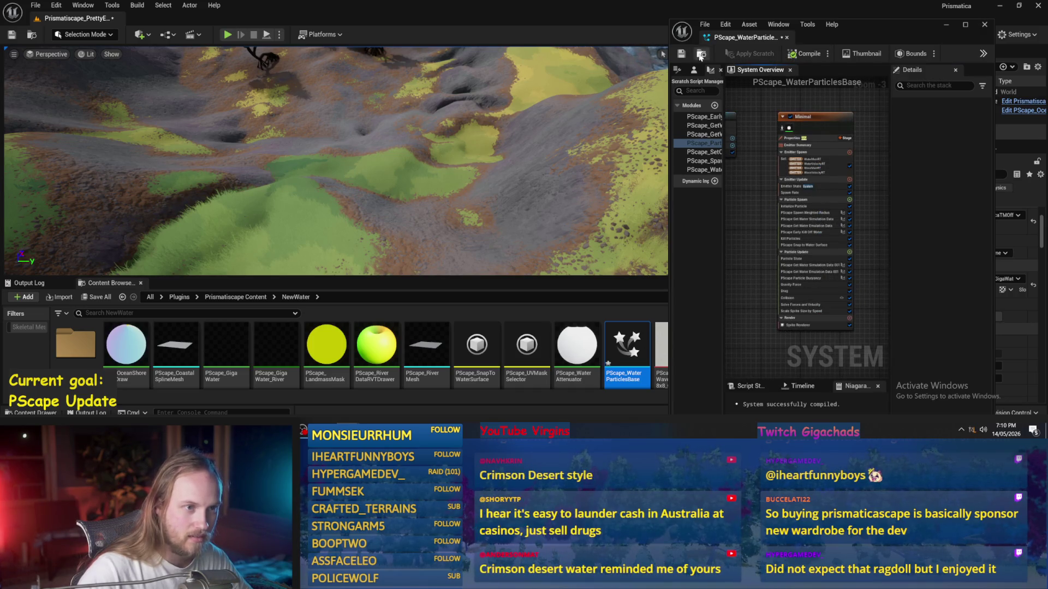
{"action": "left_click", "coordinate": [687, 54]}
Step: Start playing the level in fullscreen with the particle editor cleared off the view
{"action": "left_click_drag", "start_coordinate": [446, 162], "coordinate": [445, 163]}
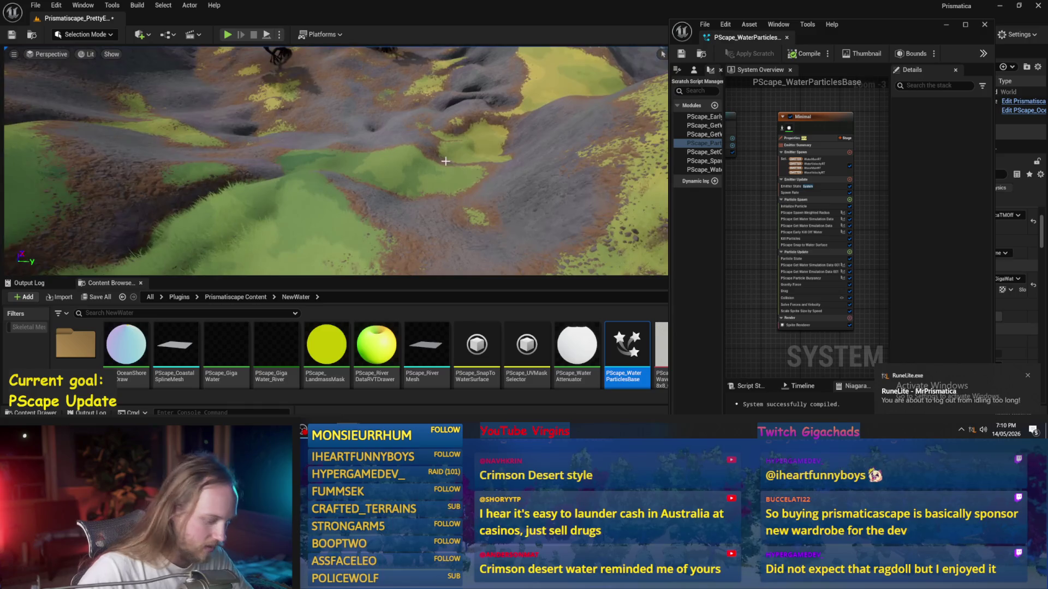
{"action": "key", "text": "alt+p"}
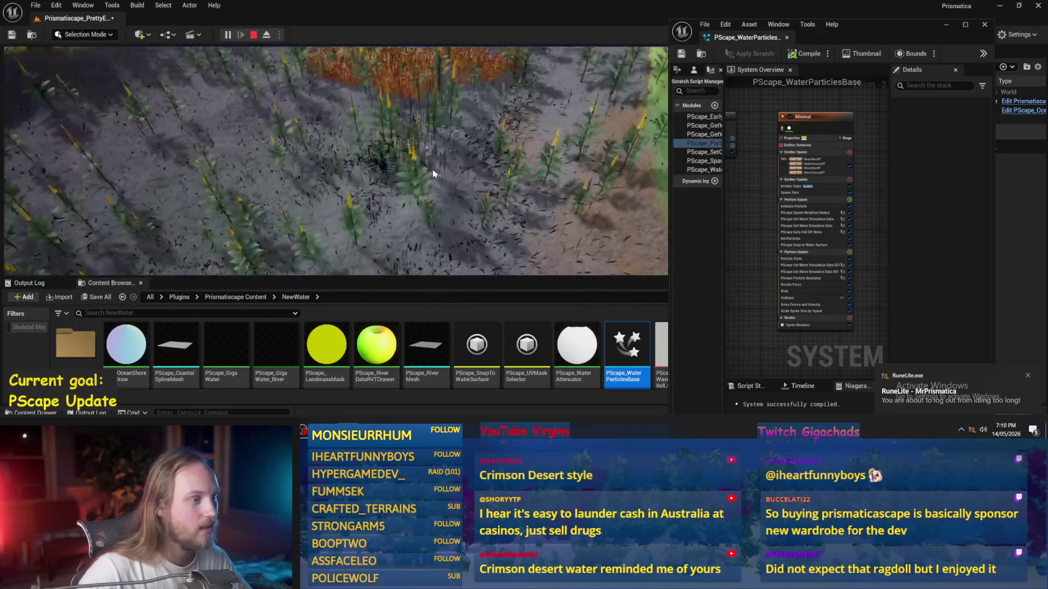
{"action": "key", "text": "F11"}
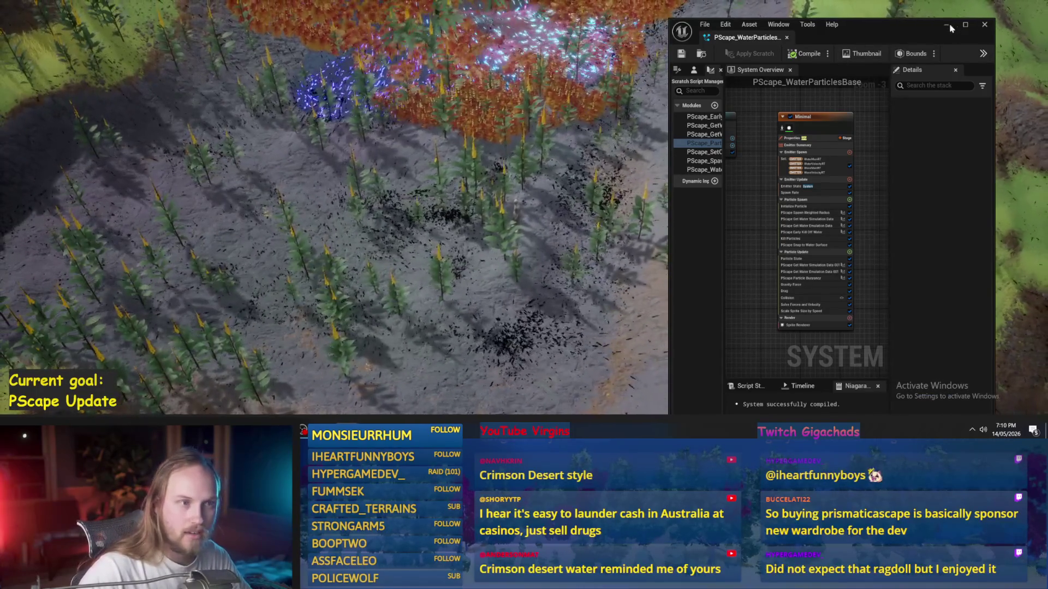
{"action": "left_click", "coordinate": [414, 256]}
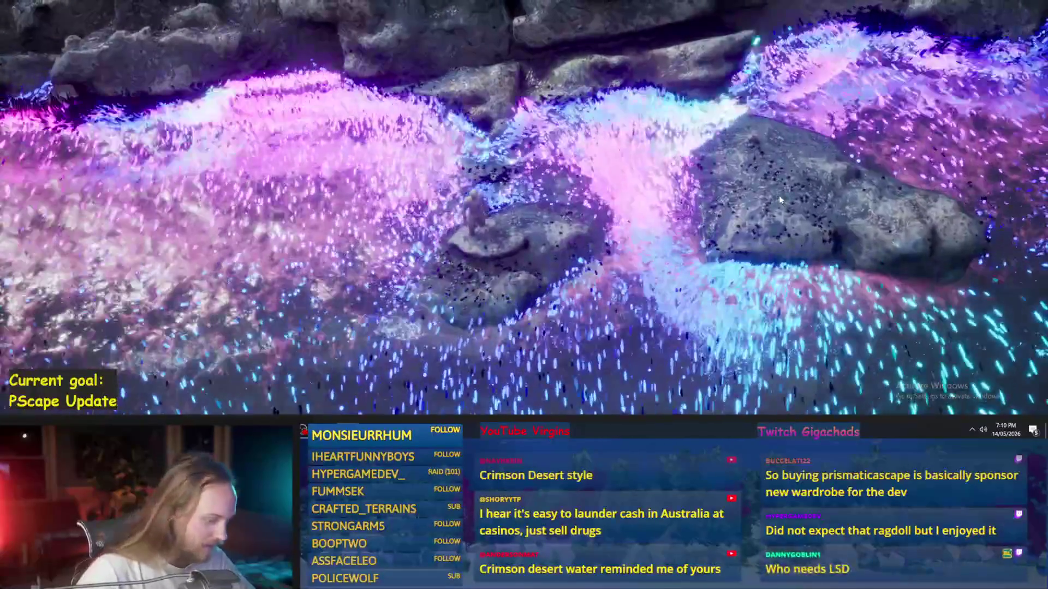
Step: Detach to a free camera, fly along the glowing shoreline, and restore the full editor layout
{"action": "key", "text": "Escape"}
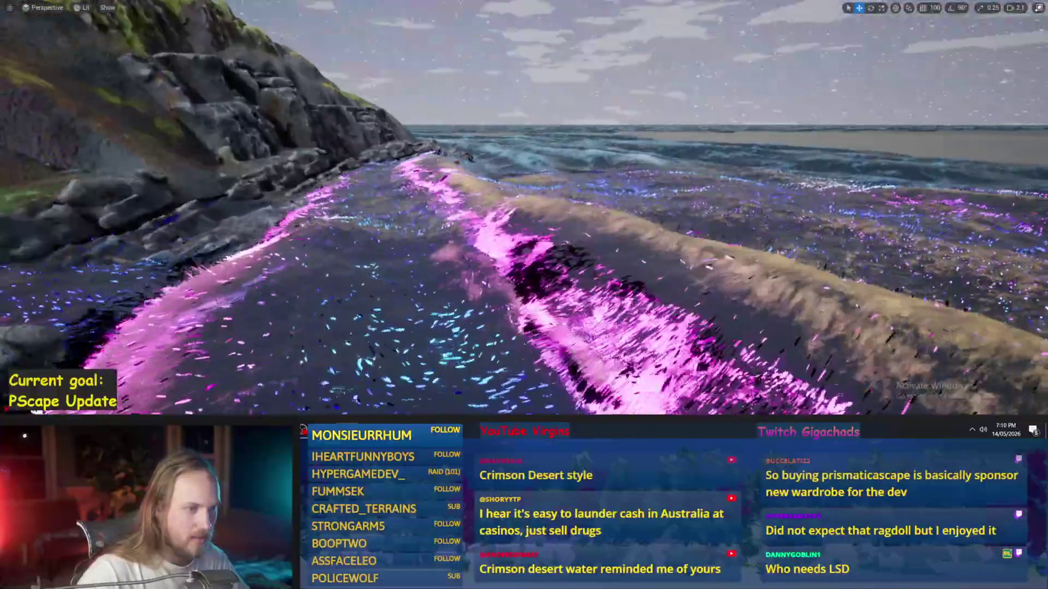
{"action": "scroll", "coordinate": [524, 208], "scroll_direction": "down", "scroll_amount": 3}
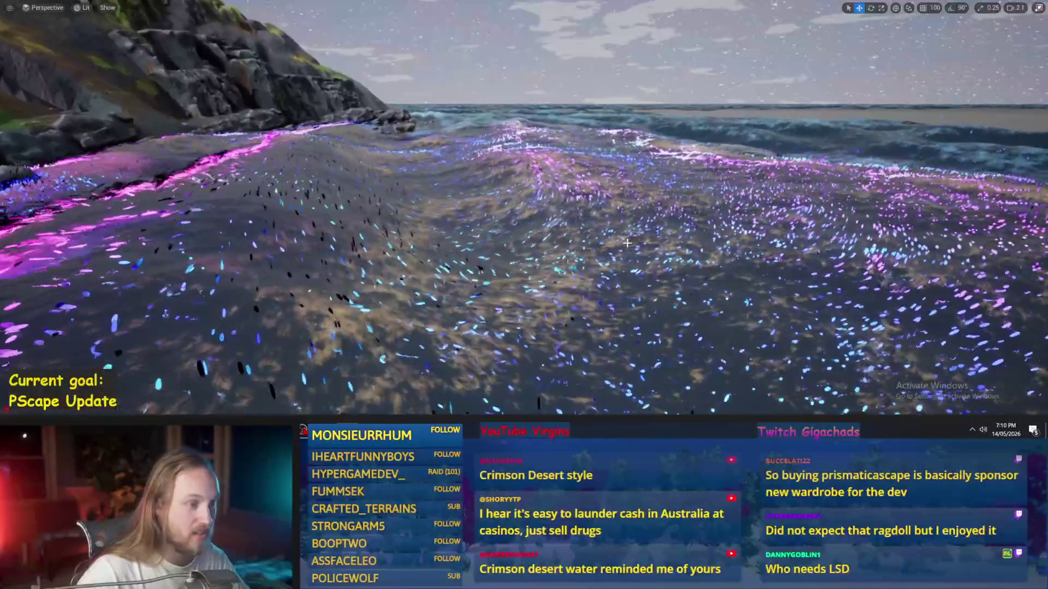
{"action": "scroll", "coordinate": [524, 208], "scroll_direction": "up", "scroll_amount": 1}
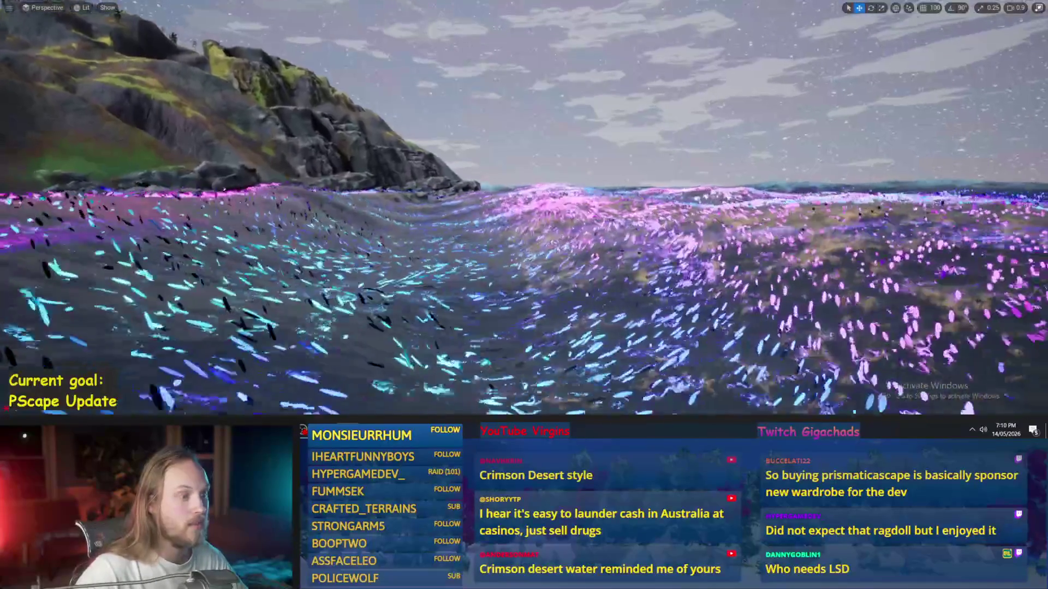
{"action": "scroll", "coordinate": [524, 207], "scroll_direction": "up", "scroll_amount": 3}
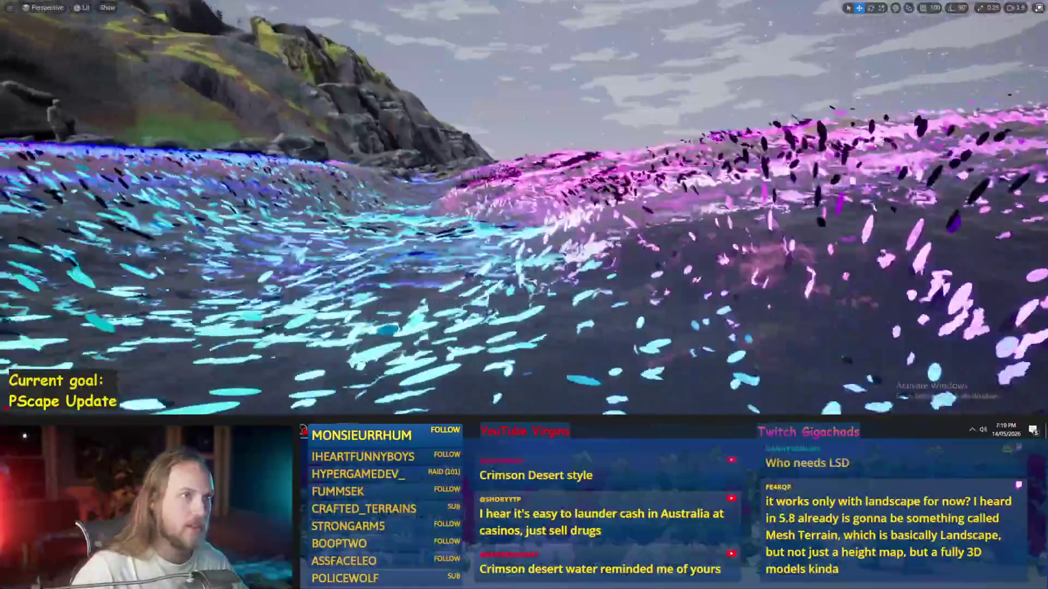
{"action": "scroll", "coordinate": [524, 207], "scroll_direction": "up", "scroll_amount": 3}
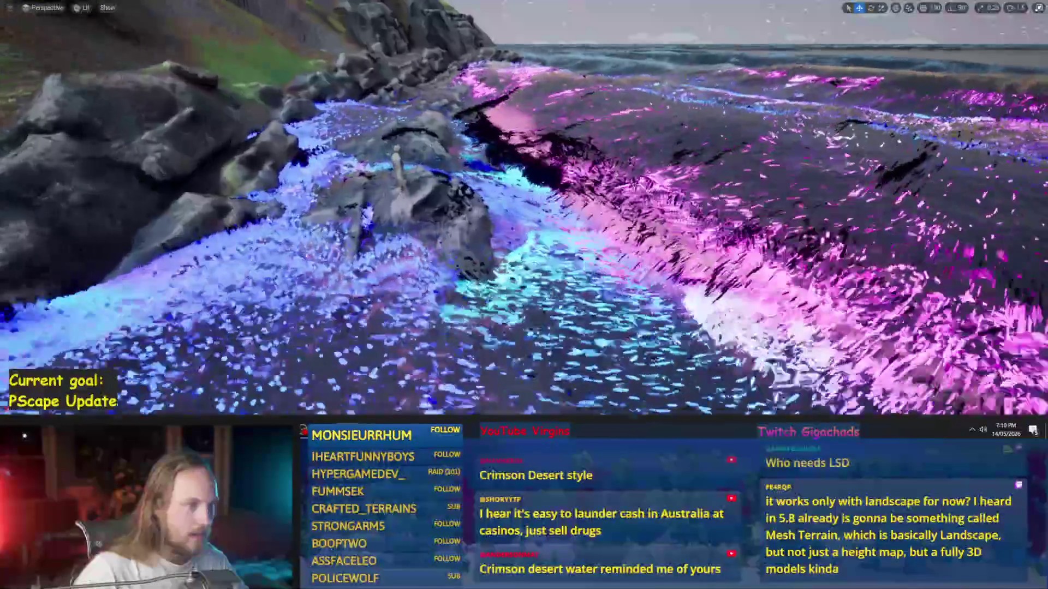
{"action": "scroll", "coordinate": [524, 207], "scroll_direction": "up", "scroll_amount": 4}
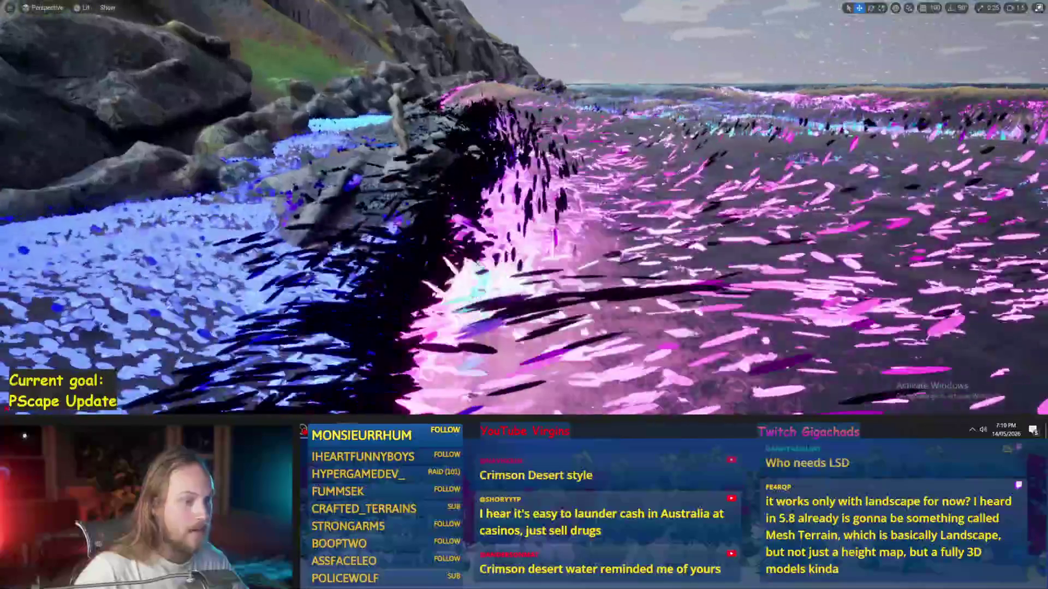
{"action": "scroll", "coordinate": [524, 207], "scroll_direction": "up", "scroll_amount": 3}
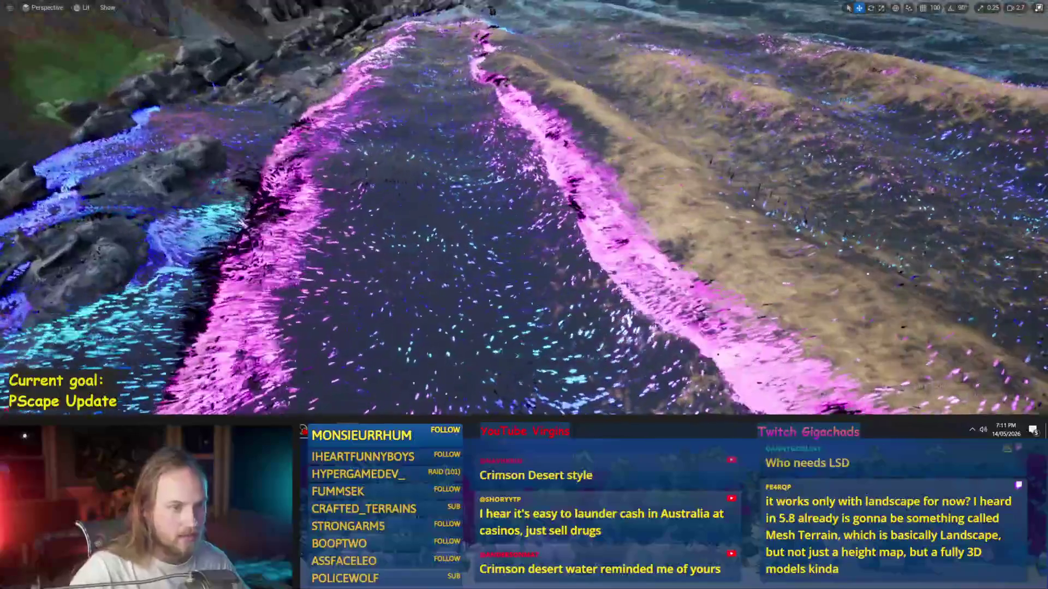
{"action": "scroll", "coordinate": [524, 207], "scroll_direction": "up", "scroll_amount": 2}
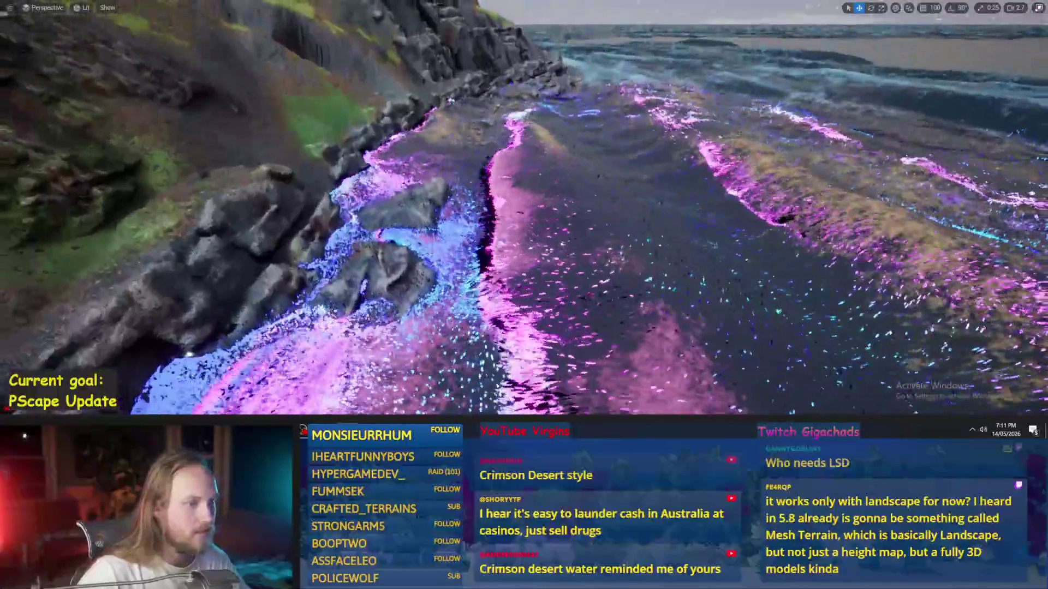
{"action": "scroll", "coordinate": [524, 208], "scroll_direction": "down", "scroll_amount": 2}
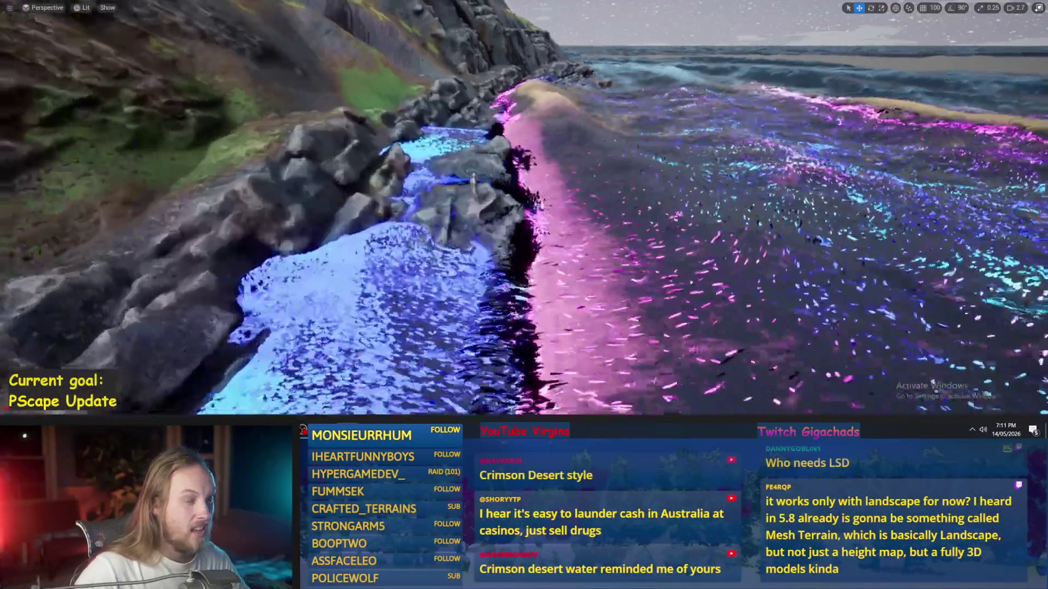
{"action": "scroll", "coordinate": [524, 208], "scroll_direction": "up", "scroll_amount": 2}
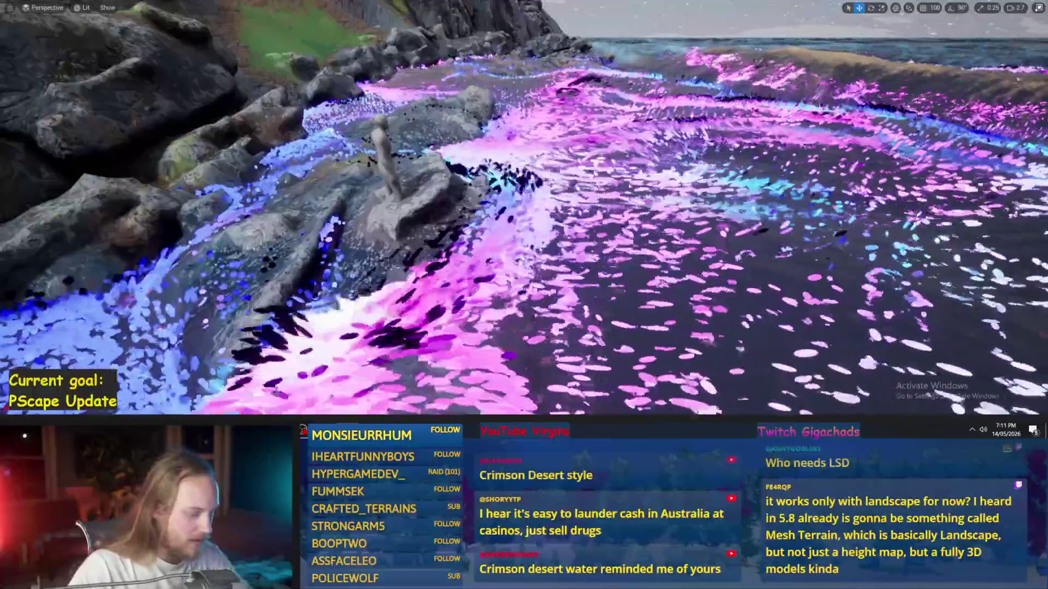
{"action": "key", "text": "F11"}
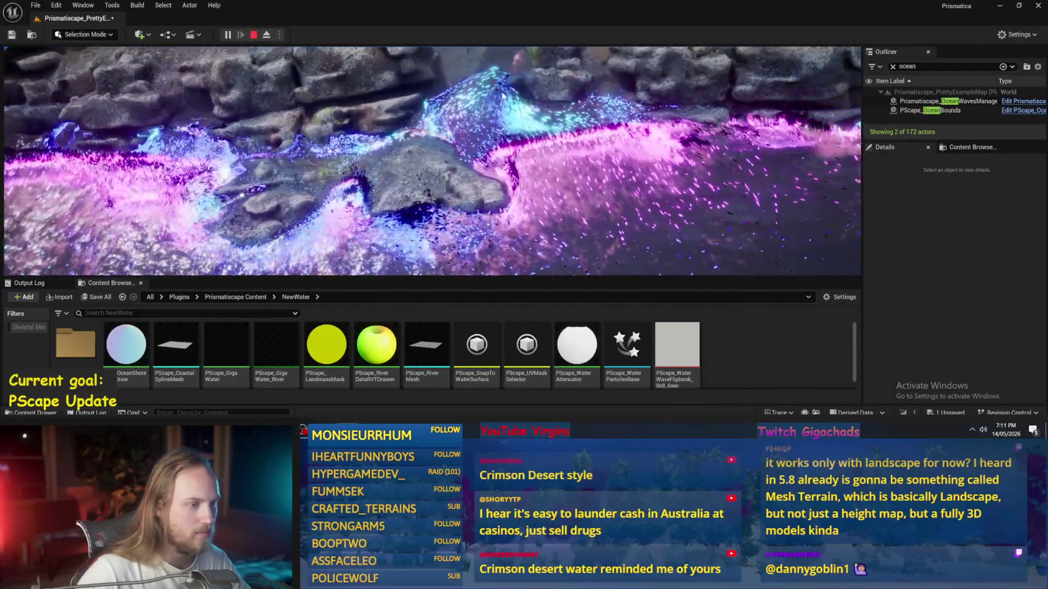
Step: Expand the level view to fullscreen, then stop the play session
{"action": "key", "text": "F11"}
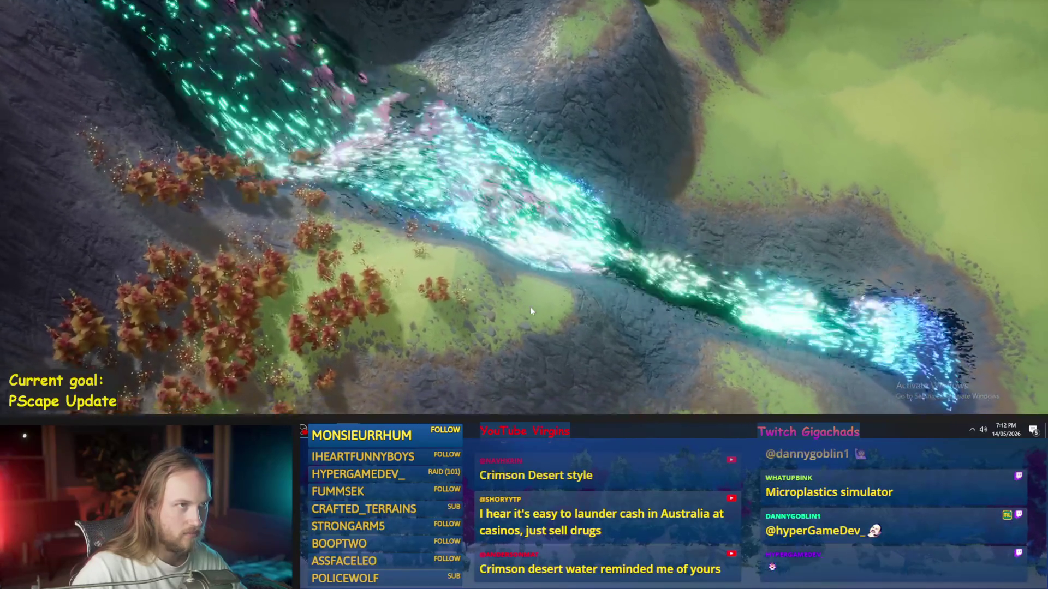
{"action": "key", "text": "Escape"}
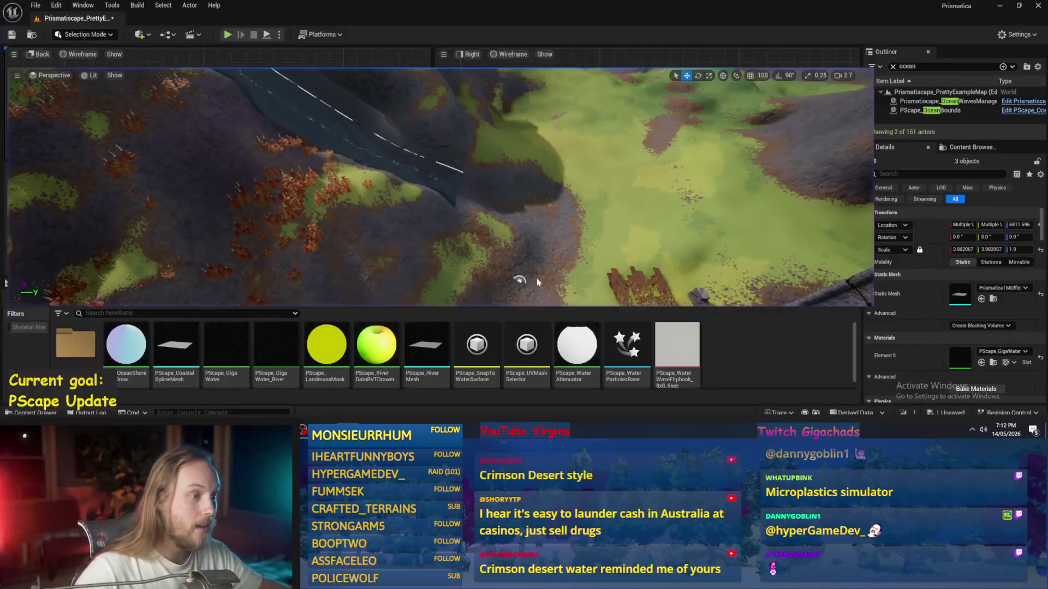
Step: Open PPCMS_Test Level from the PrismaticaPhysicalCharacterMovementSystem Content folder, saving the current map first
{"action": "left_click", "coordinate": [247, 298]}
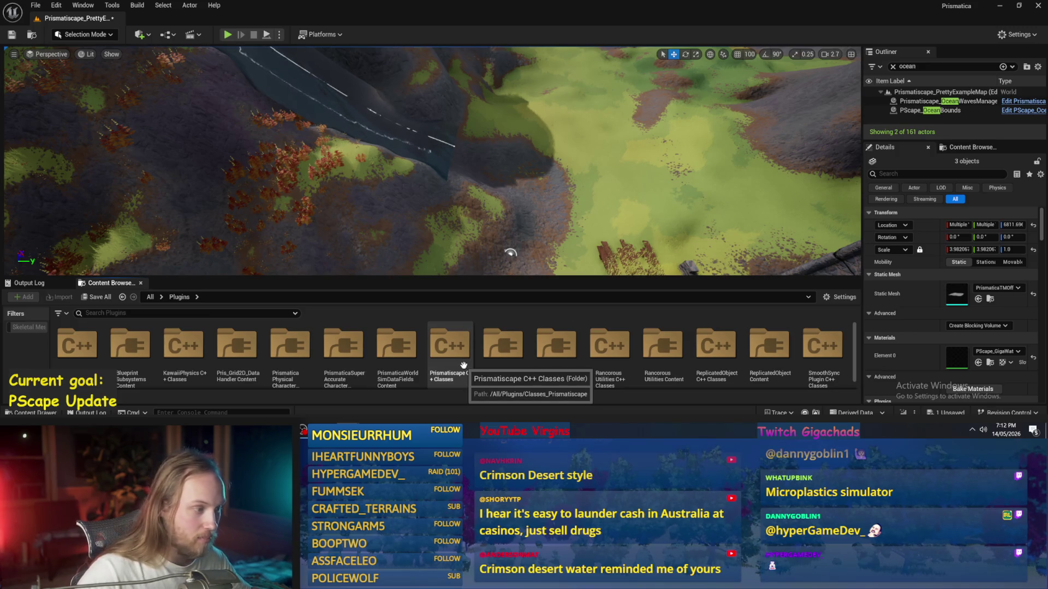
{"action": "double_click", "coordinate": [300, 352]}
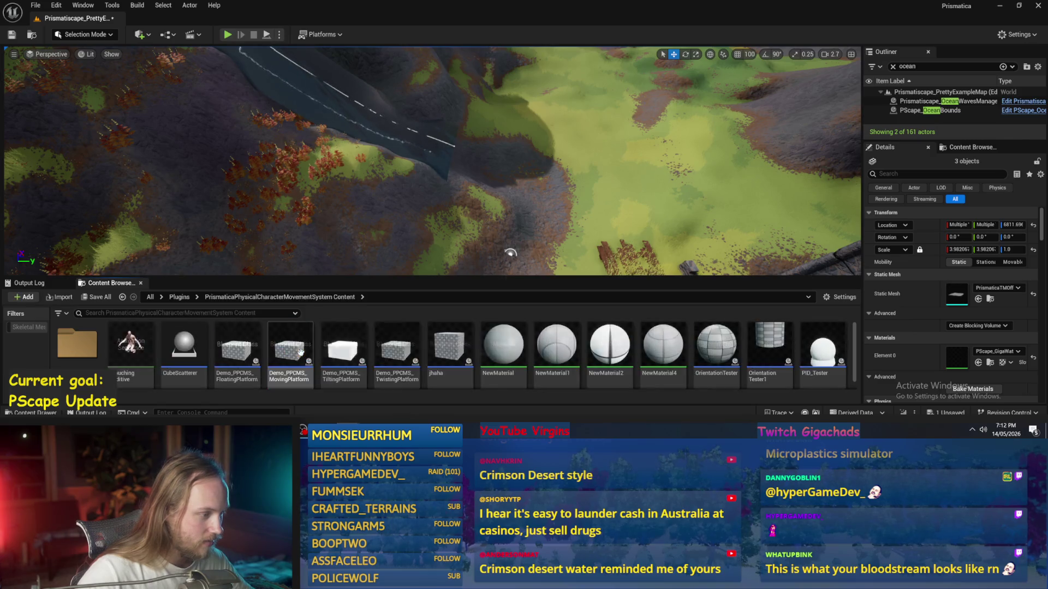
{"action": "scroll", "coordinate": [191, 344], "scroll_direction": "down", "scroll_amount": 3}
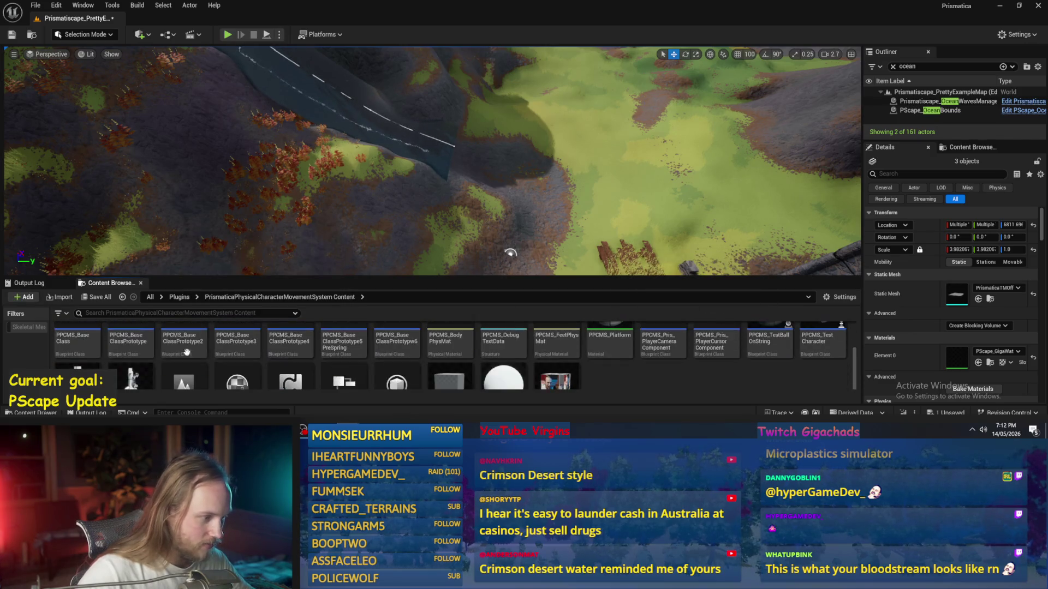
{"action": "scroll", "coordinate": [511, 382], "scroll_direction": "down", "scroll_amount": 2}
{"action": "double_click", "coordinate": [172, 349]}
{"action": "left_click", "coordinate": [549, 316]}
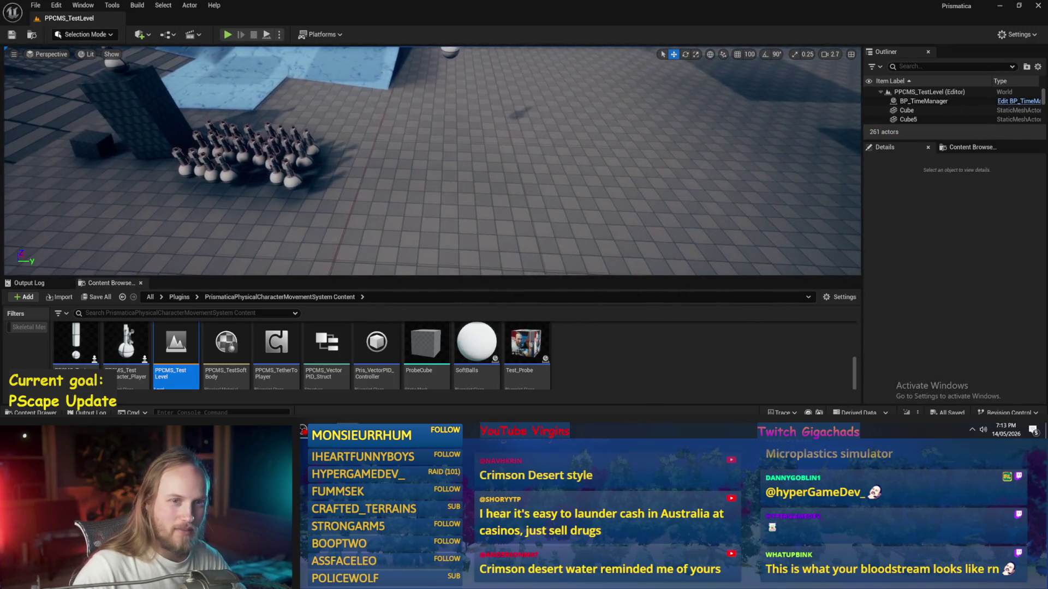
Step: Frame the test level, select a decal mask actor in the Outliner, and start Play In Editor
{"action": "left_click", "coordinate": [945, 102]}
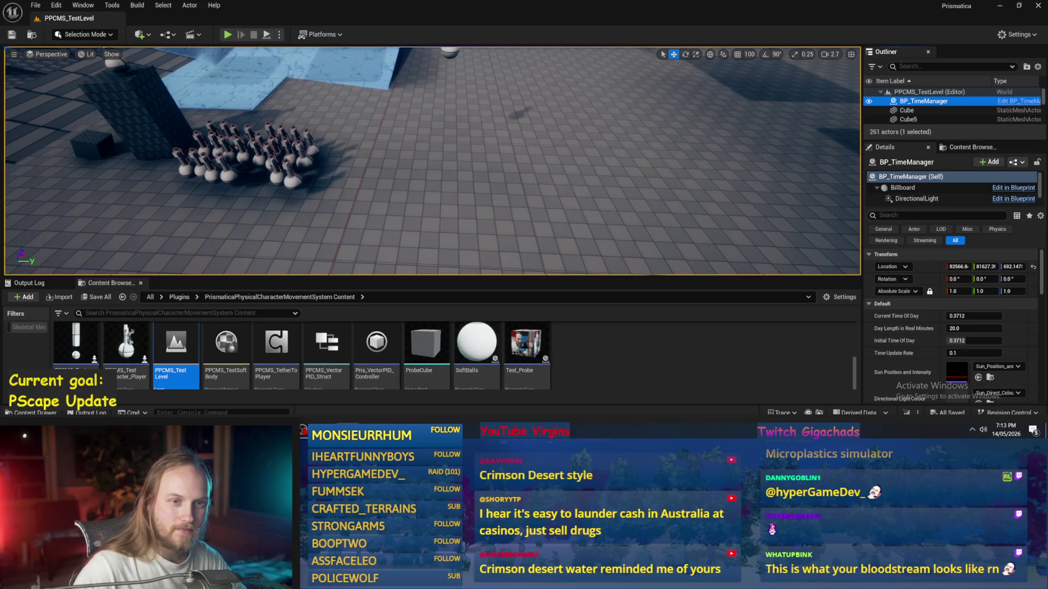
{"action": "key", "text": "f"}
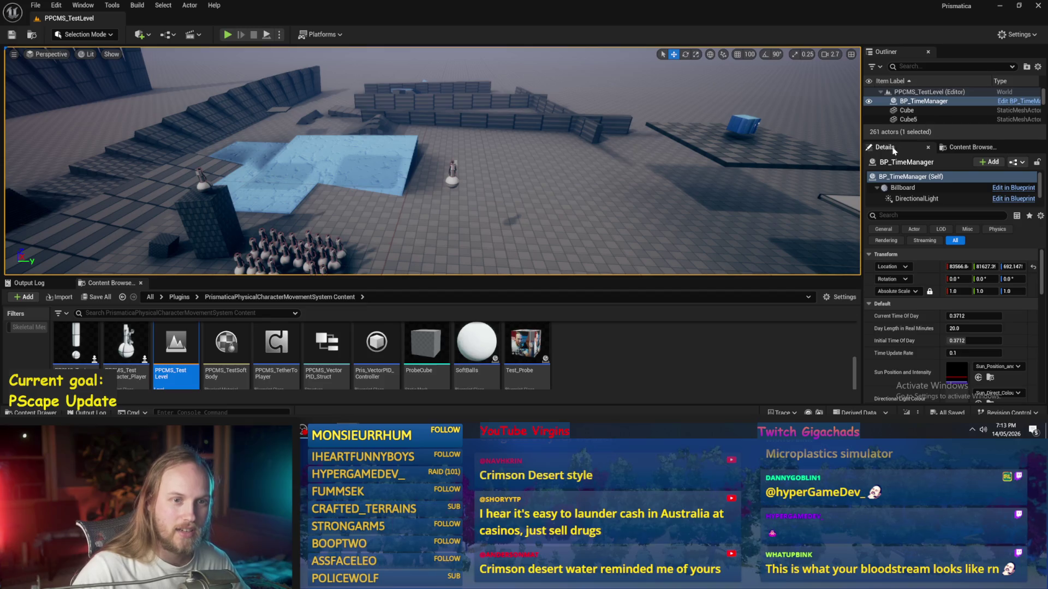
{"action": "left_click_drag", "start_coordinate": [906, 141], "coordinate": [906, 225]}
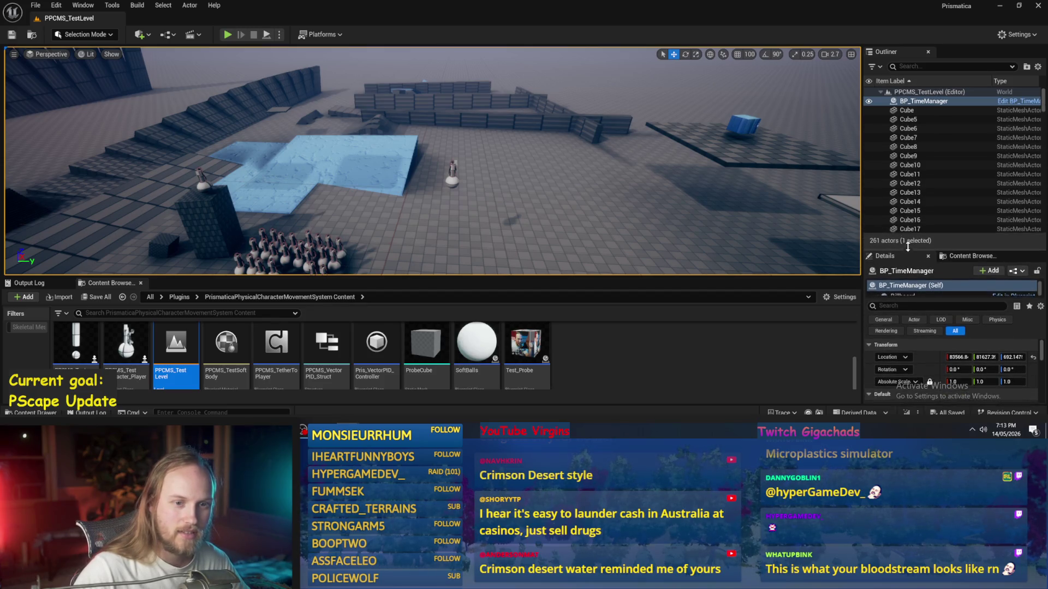
{"action": "scroll", "coordinate": [910, 173], "scroll_direction": "down", "scroll_amount": 3}
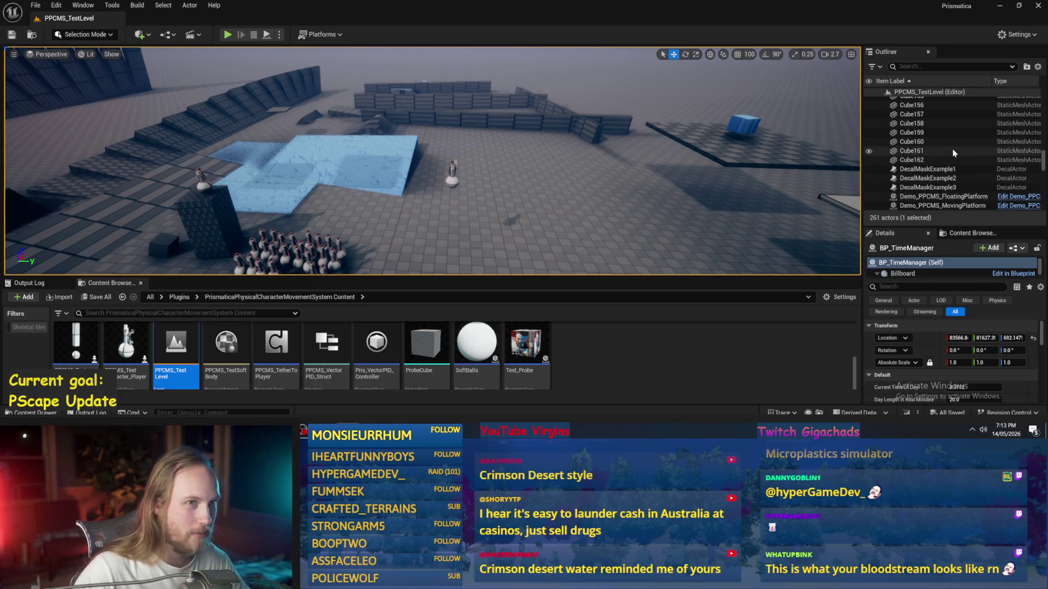
{"action": "left_click", "coordinate": [937, 149]}
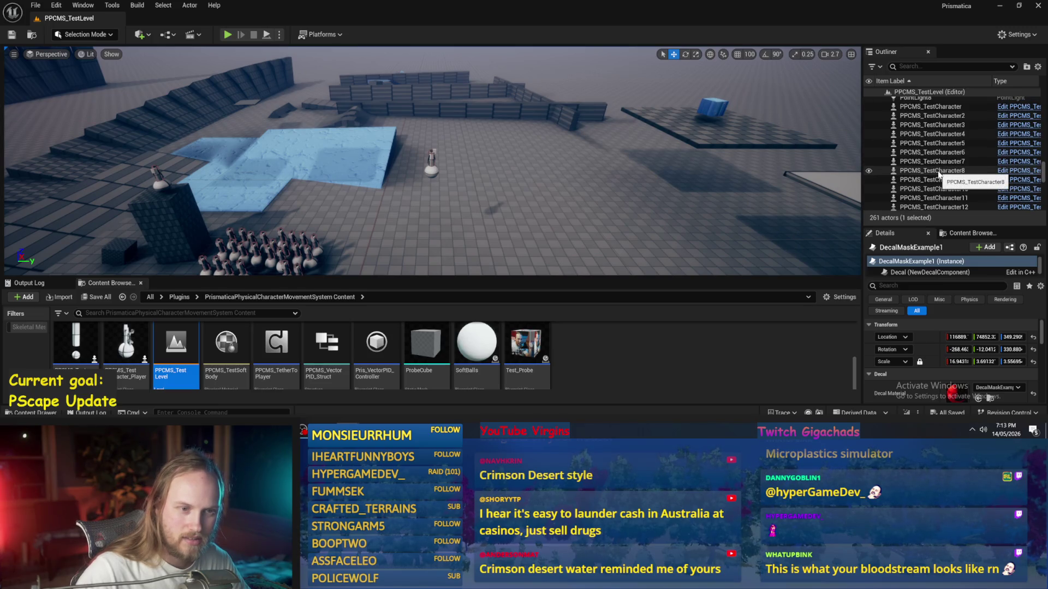
{"action": "key", "text": "alt+p"}
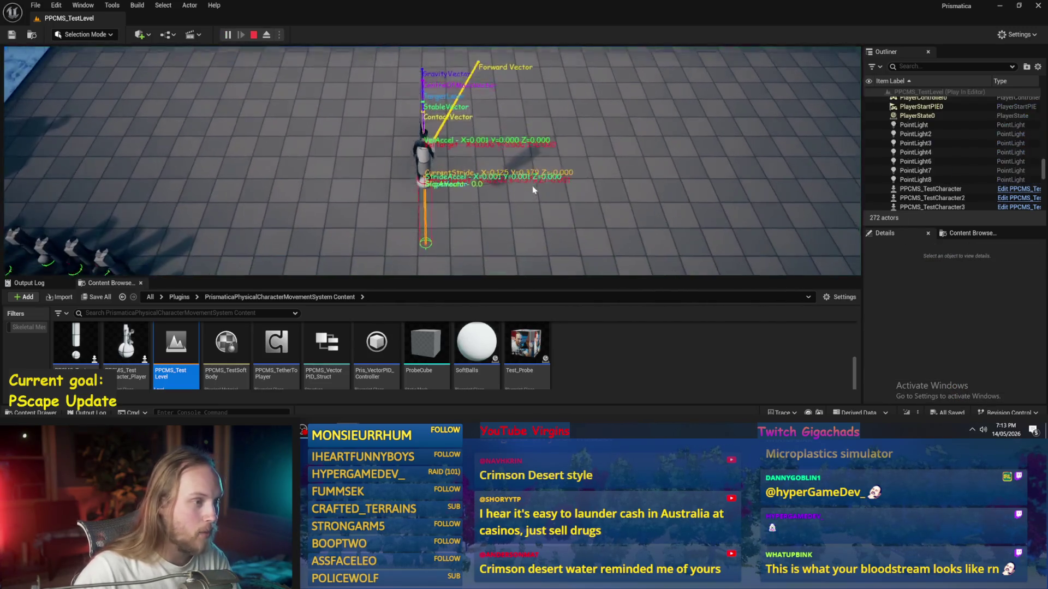
Step: Play fullscreen, driving the character with W, S and D to watch its debug vectors, then stop
{"action": "key", "text": "F11"}
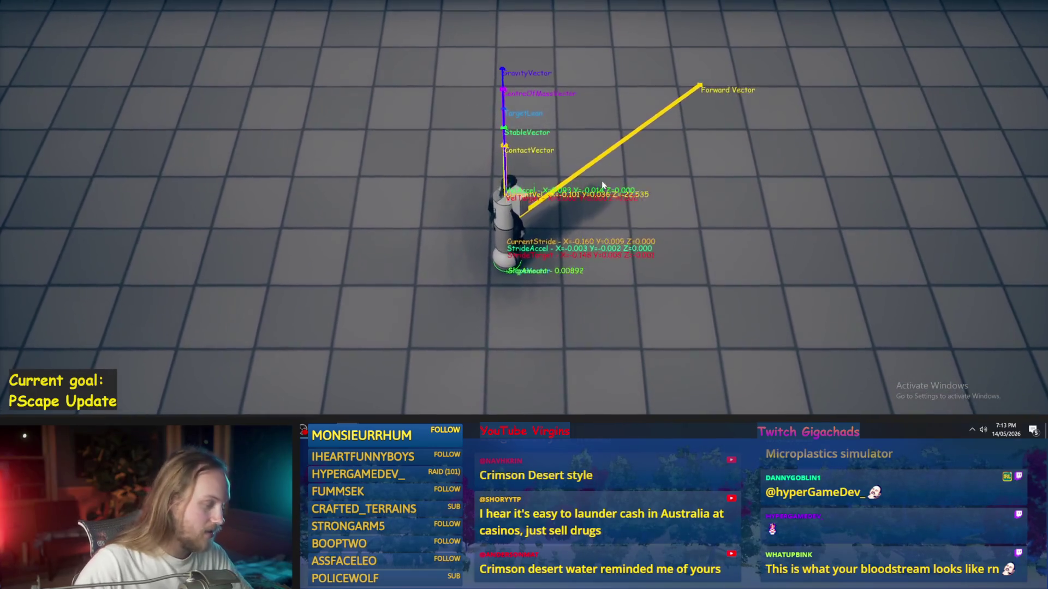
{"action": "key", "text": "w"}
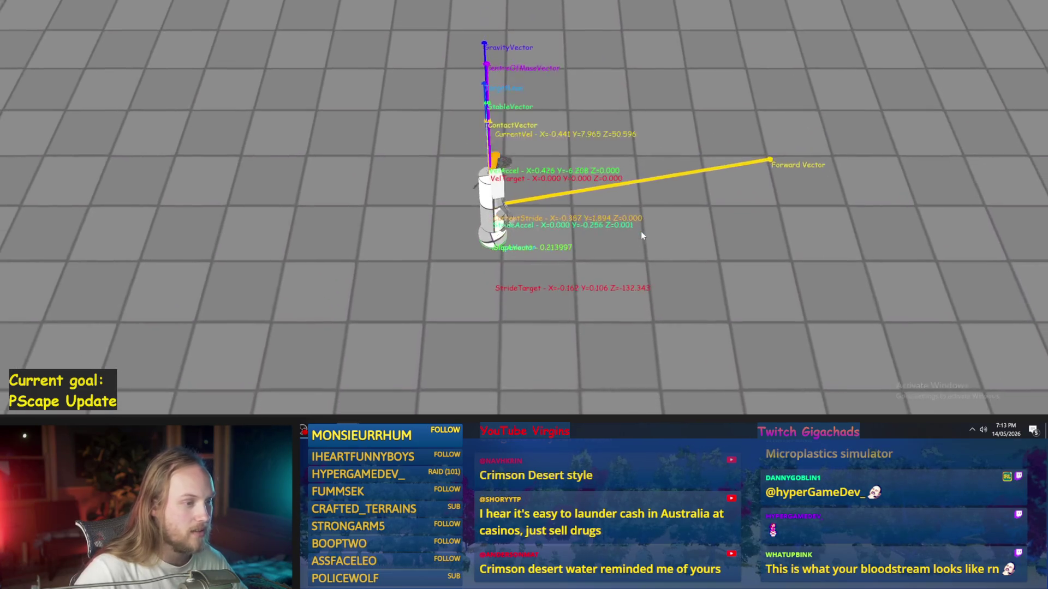
{"action": "key", "text": "s"}
{"action": "key", "text": "d"}
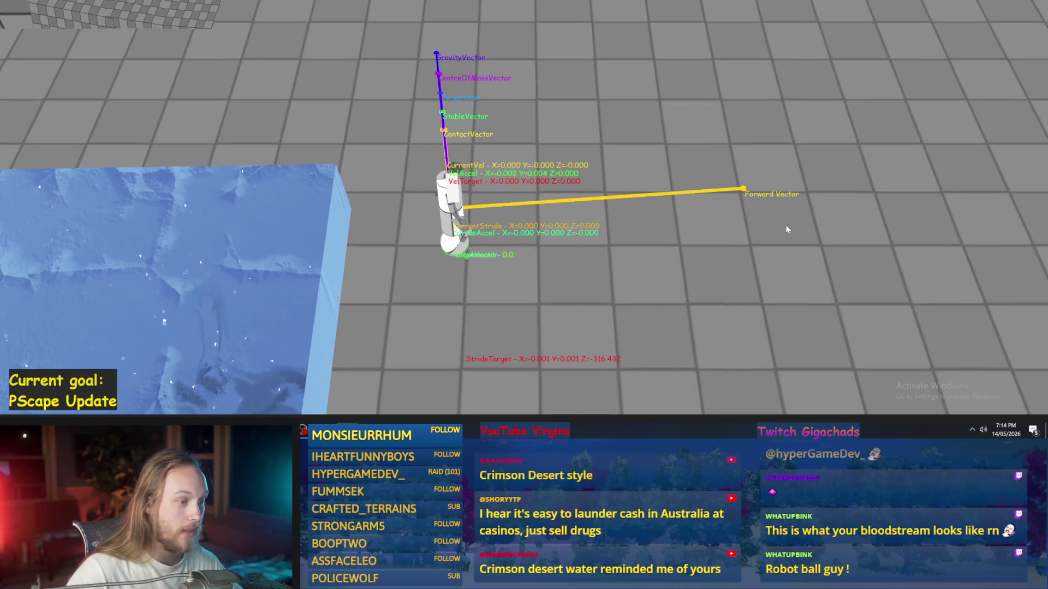
{"action": "key", "text": "w"}
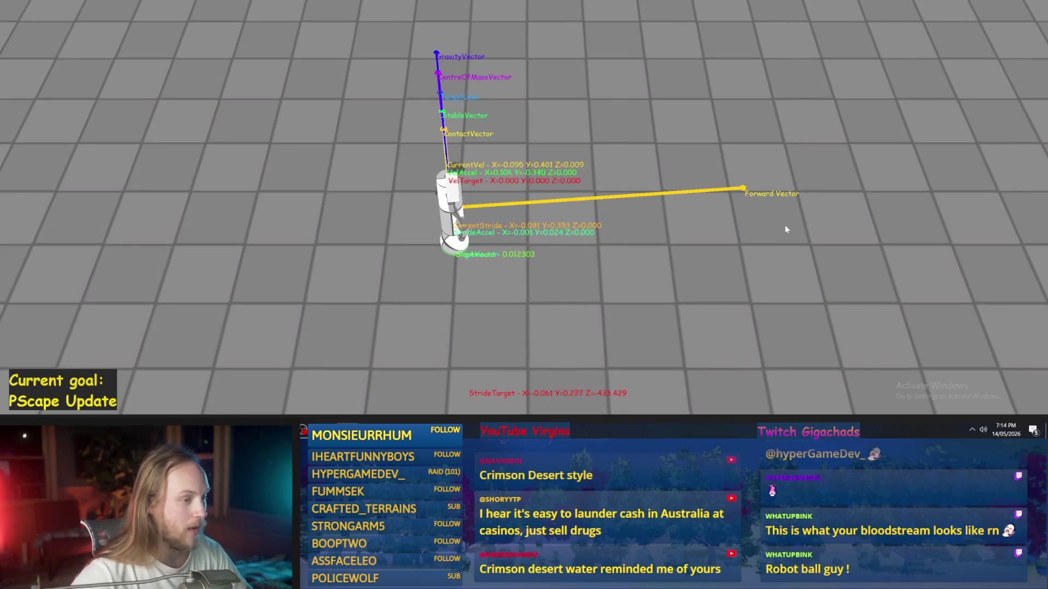
{"action": "key", "text": "w"}
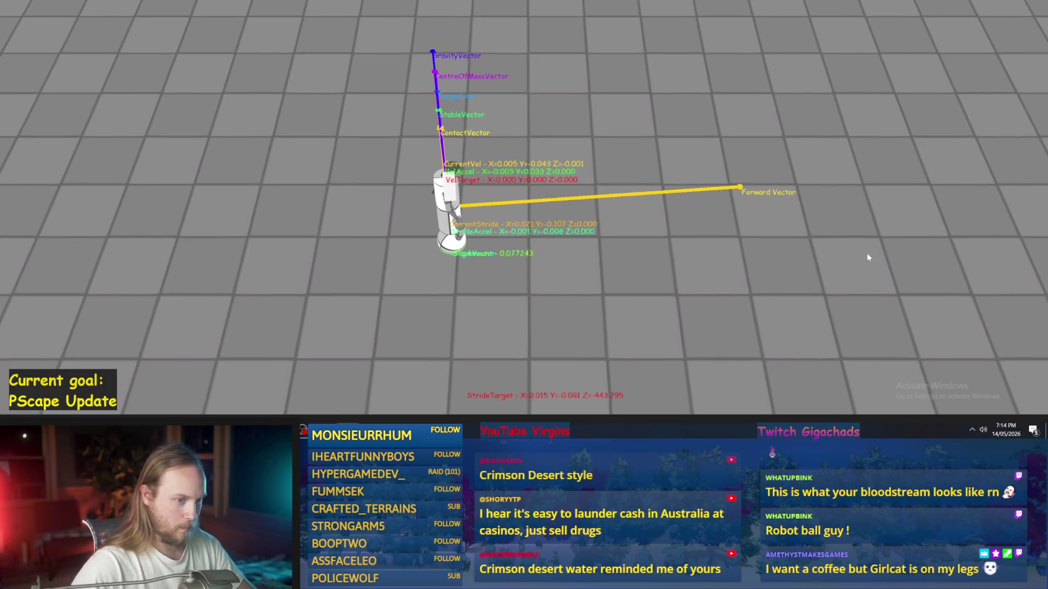
{"action": "key", "text": "s"}
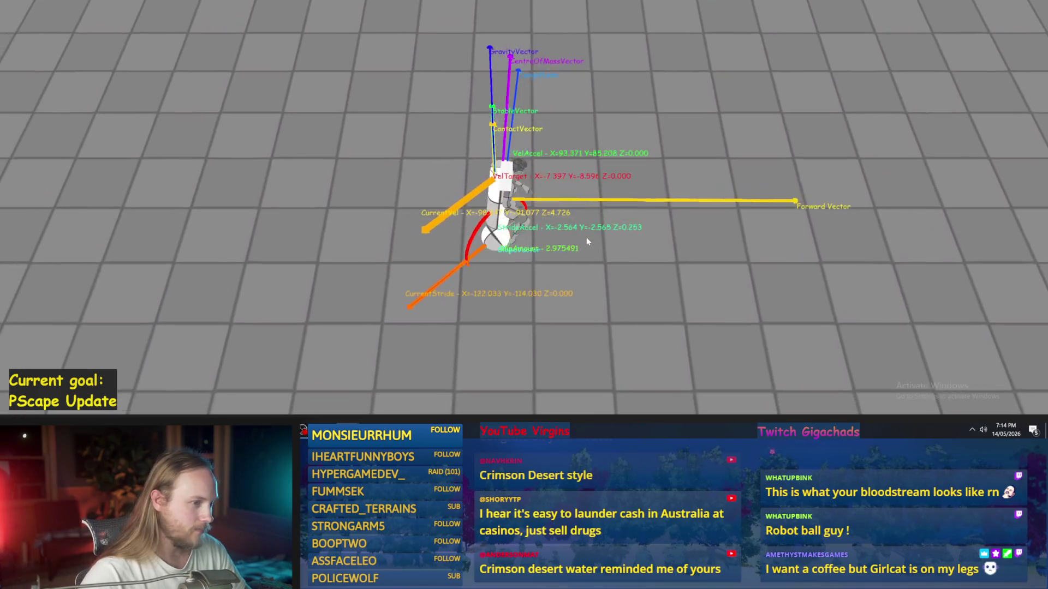
{"action": "key", "text": "Escape"}
{"action": "scroll", "coordinate": [574, 228], "scroll_direction": "down", "scroll_amount": 10}
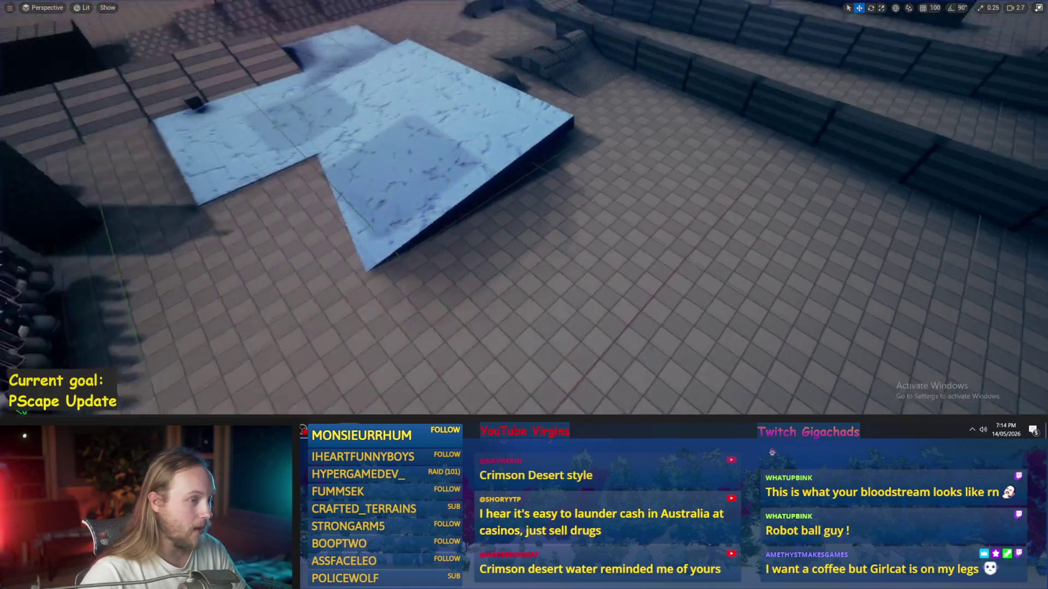
Step: Move the pillar far right, place PPCMS_TestCharacter_Player2 on top of it, and play
{"action": "left_click_drag", "start_coordinate": [524, 246], "coordinate": [505, 170]}
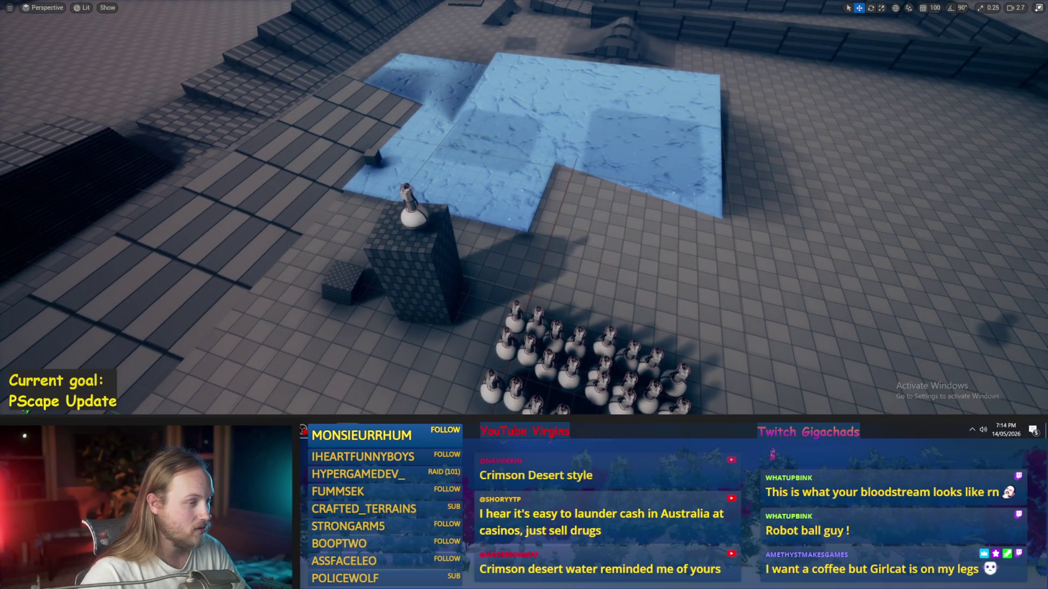
{"action": "mouse_move", "coordinate": [430, 261]}
{"action": "left_mouse_down"}
{"action": "mouse_move", "coordinate": [911, 180]}
{"action": "mouse_move", "coordinate": [787, 212]}
{"action": "mouse_move", "coordinate": [734, 203]}
{"action": "left_mouse_up"}
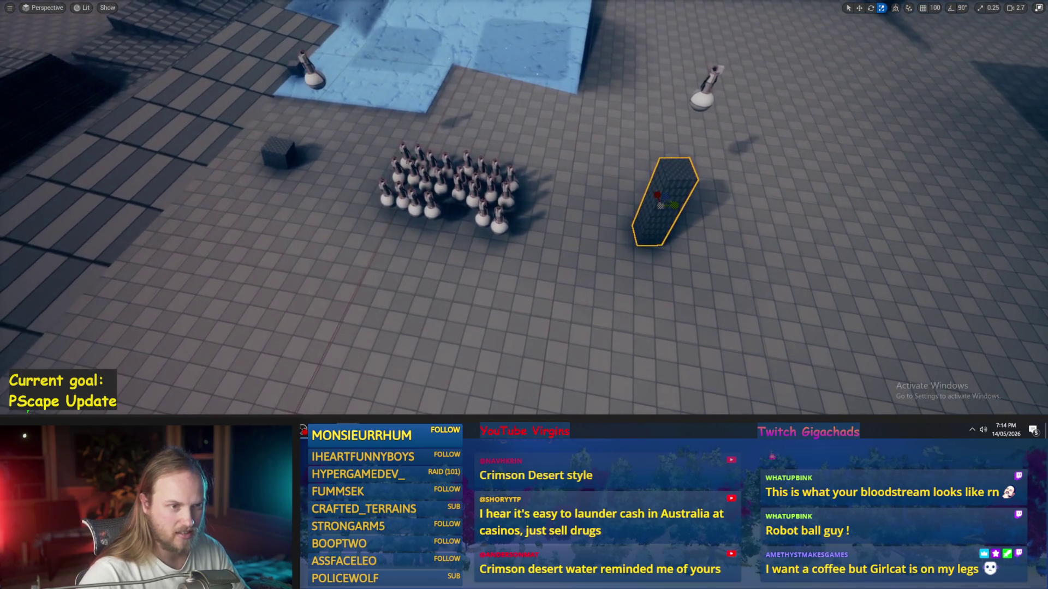
{"action": "left_click", "coordinate": [705, 92]}
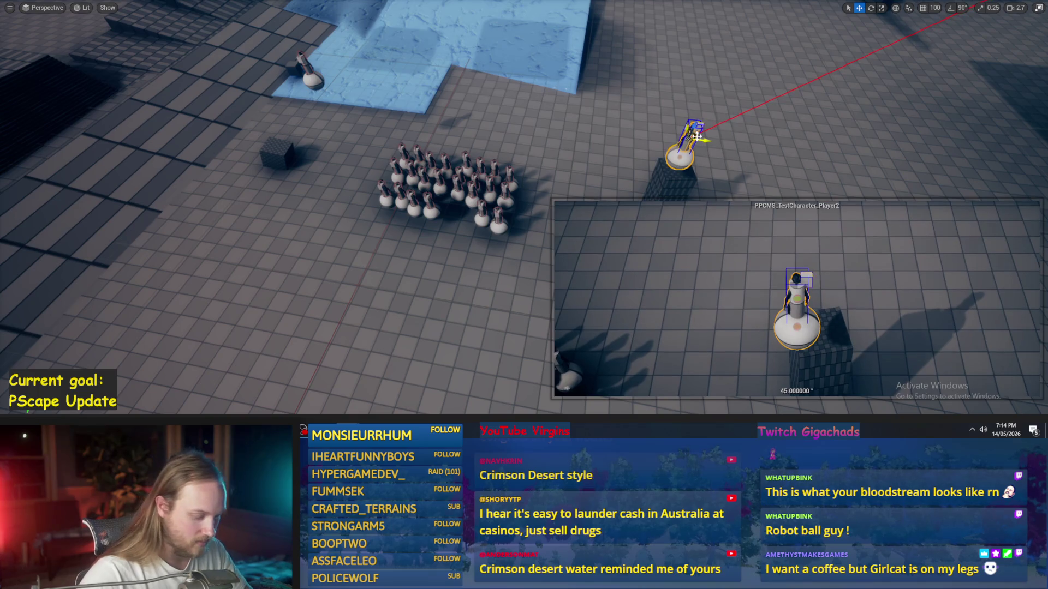
{"action": "key", "text": "ctrl+z"}
{"action": "key", "text": "ctrl+z"}
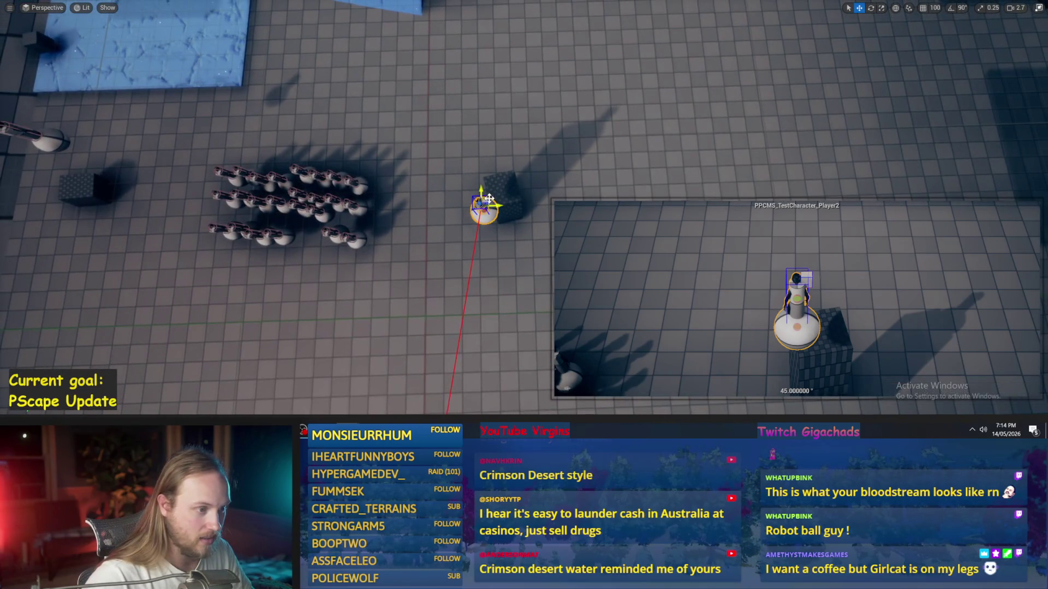
{"action": "left_click_drag", "start_coordinate": [489, 199], "coordinate": [490, 198]}
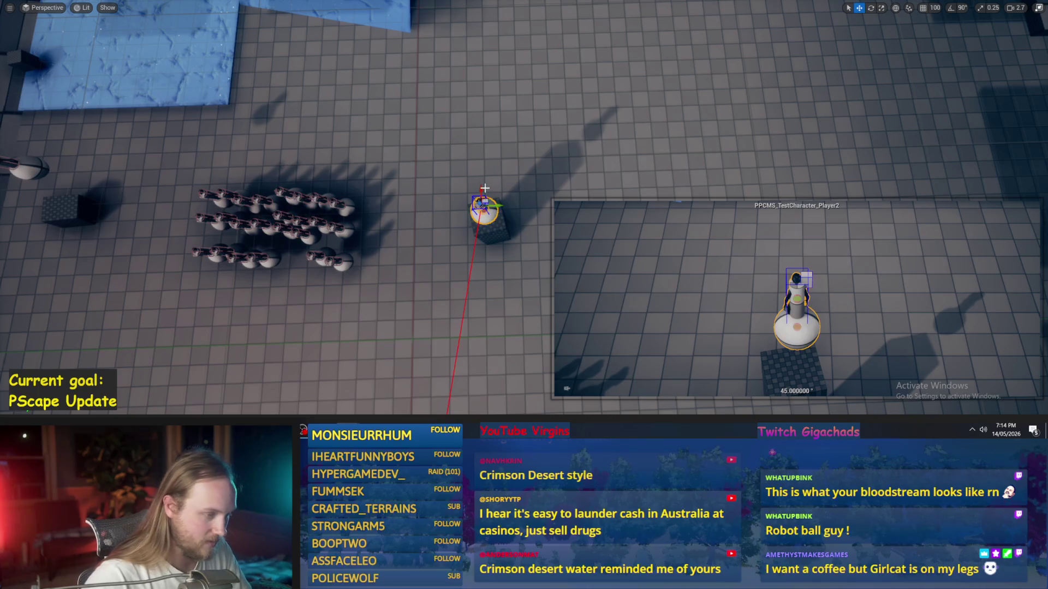
{"action": "key", "text": "alt+p"}
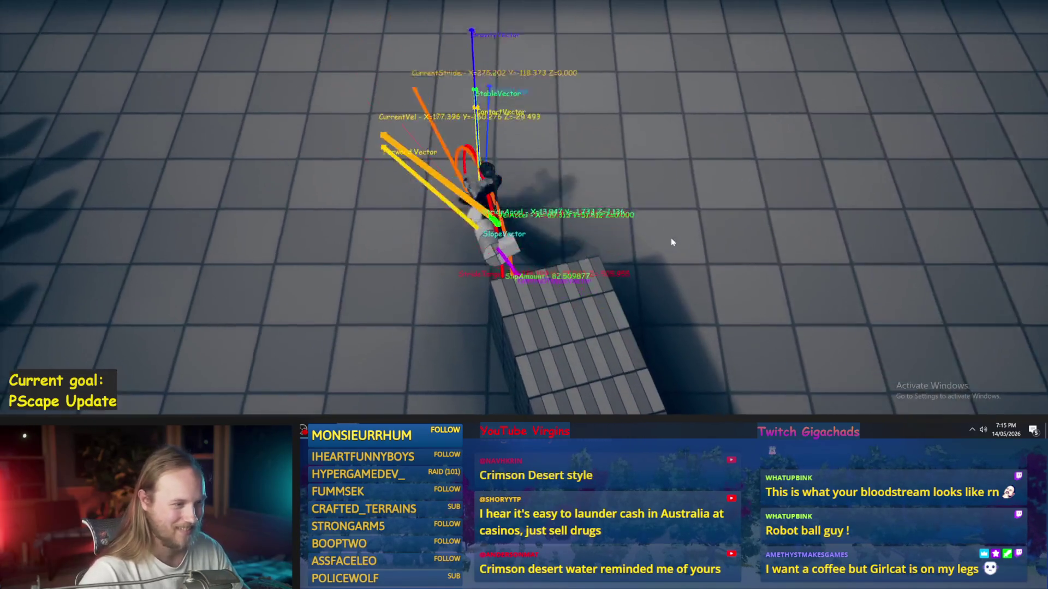
Step: Restart the play session to reset the character, stop it, and select the pillar
{"action": "key", "text": "Escape"}
{"action": "key", "text": "alt+p"}
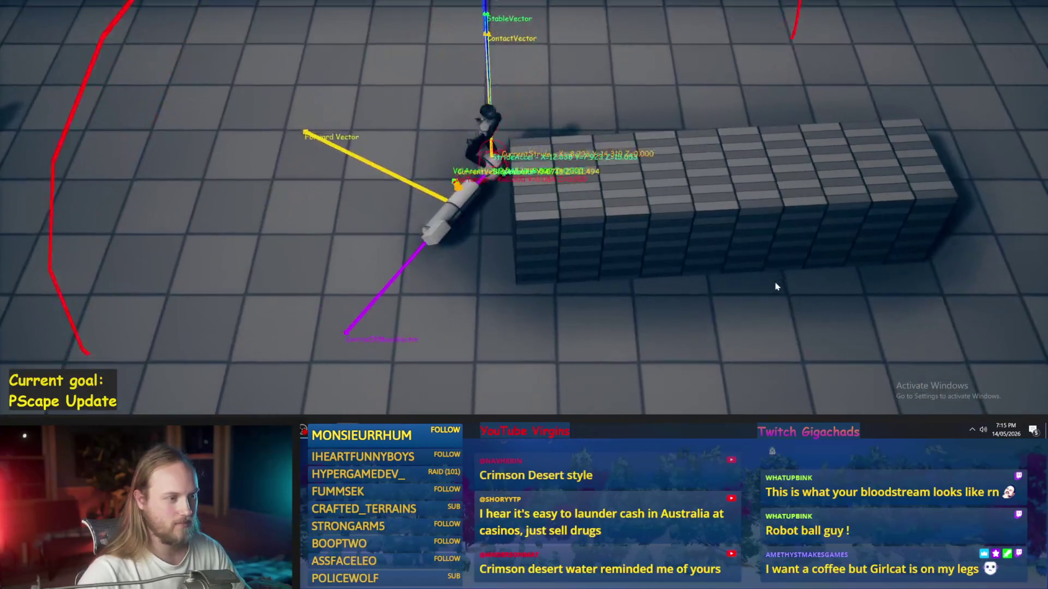
{"action": "key", "text": "Escape"}
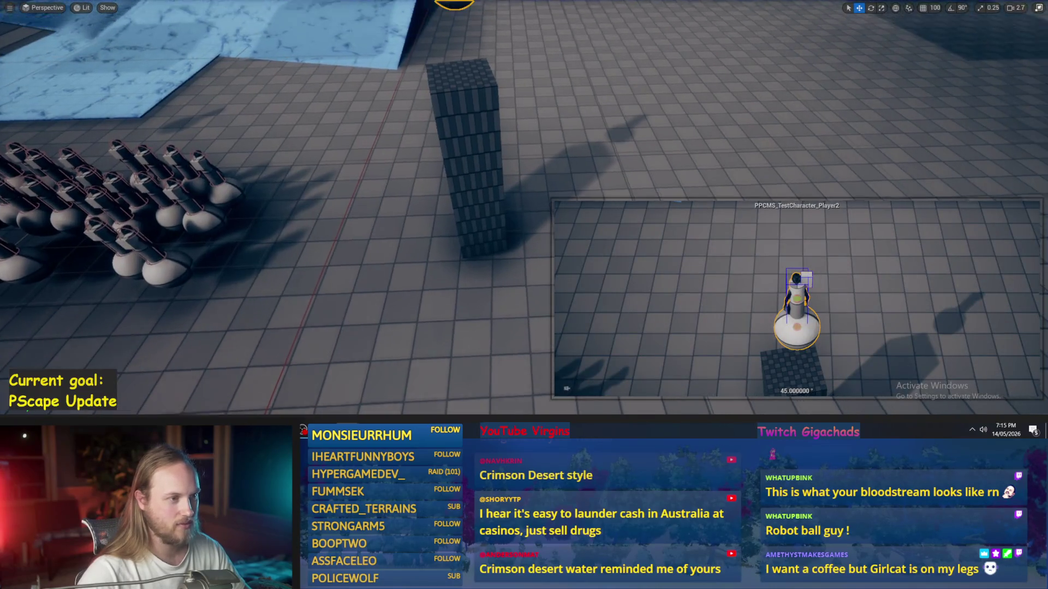
{"action": "left_click", "coordinate": [459, 176]}
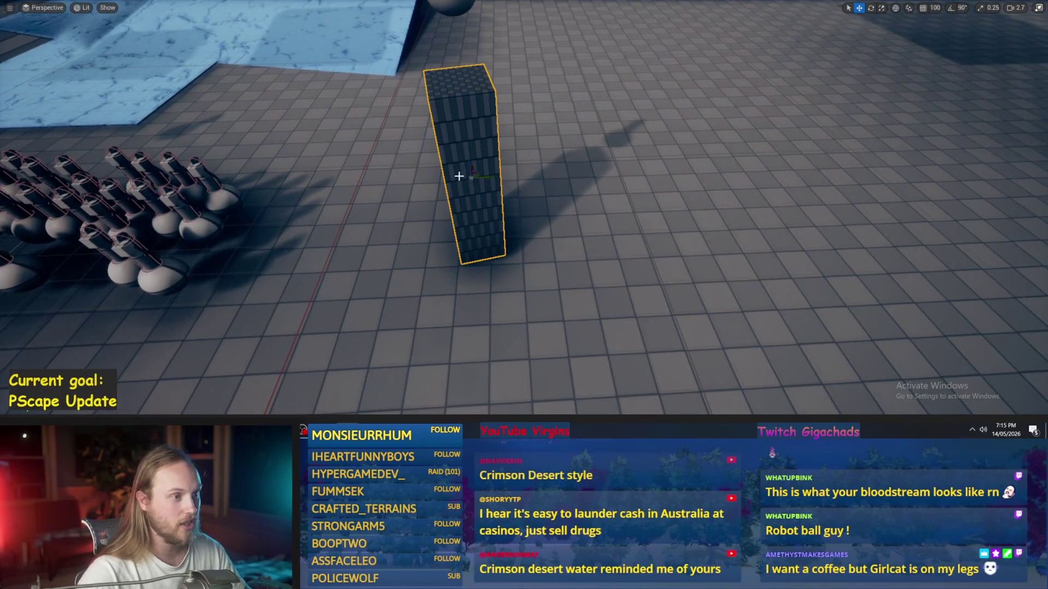
Step: Scale the pillar into a wide, low platform and play with the character on it
{"action": "left_click_drag", "start_coordinate": [475, 174], "coordinate": [476, 175]}
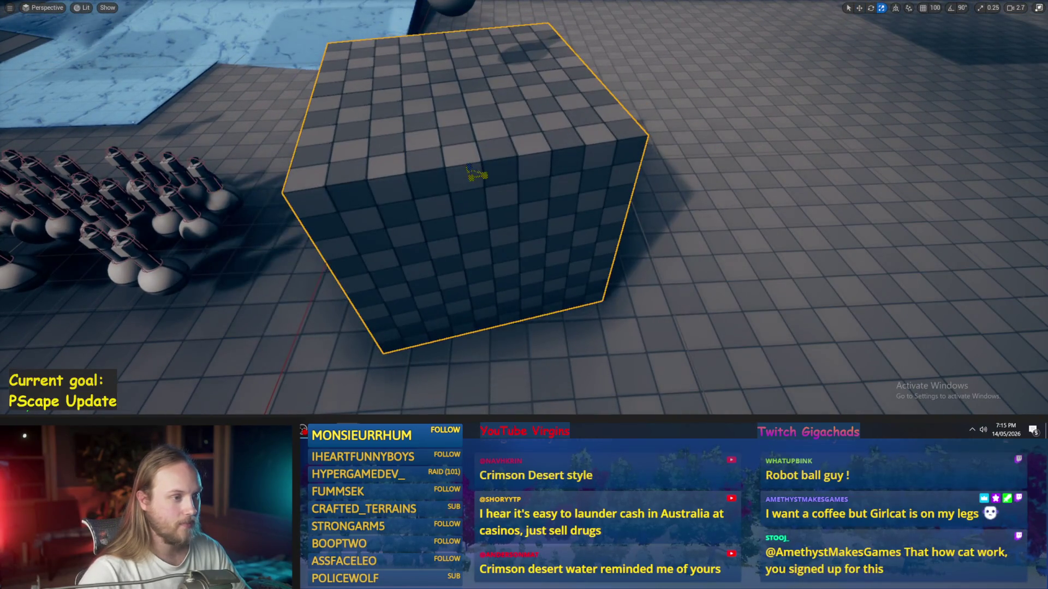
{"action": "key", "text": "alt+p"}
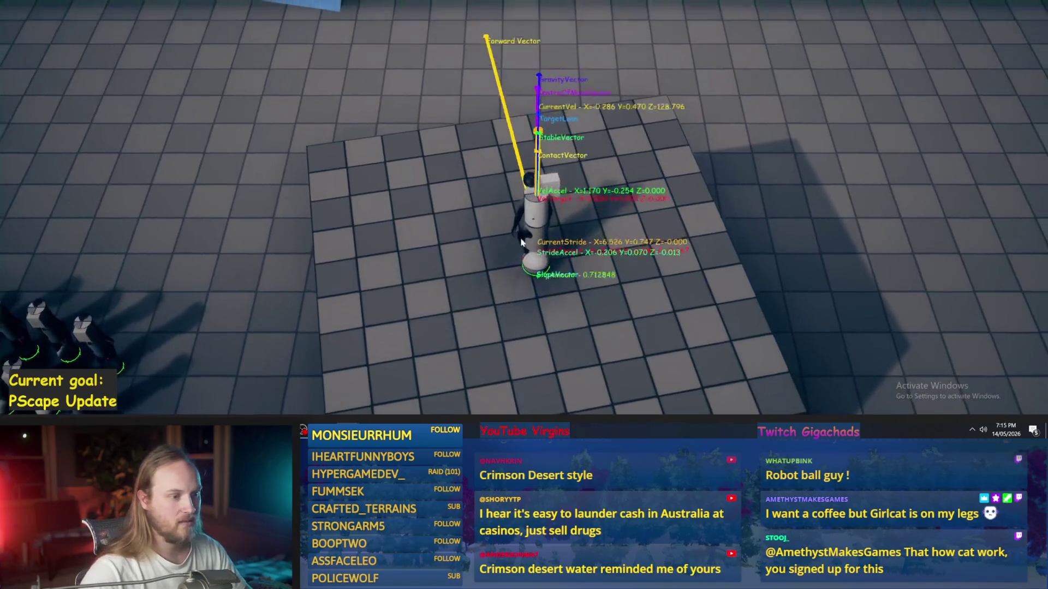
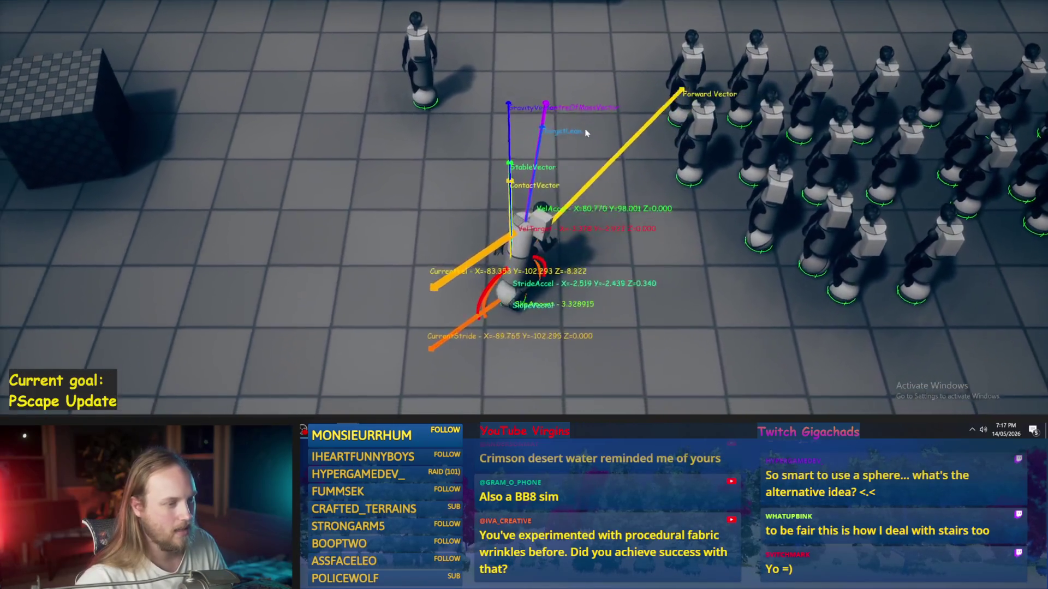
Step: Stop the play session and reframe the viewport around the robot group
{"action": "key", "text": "Escape"}
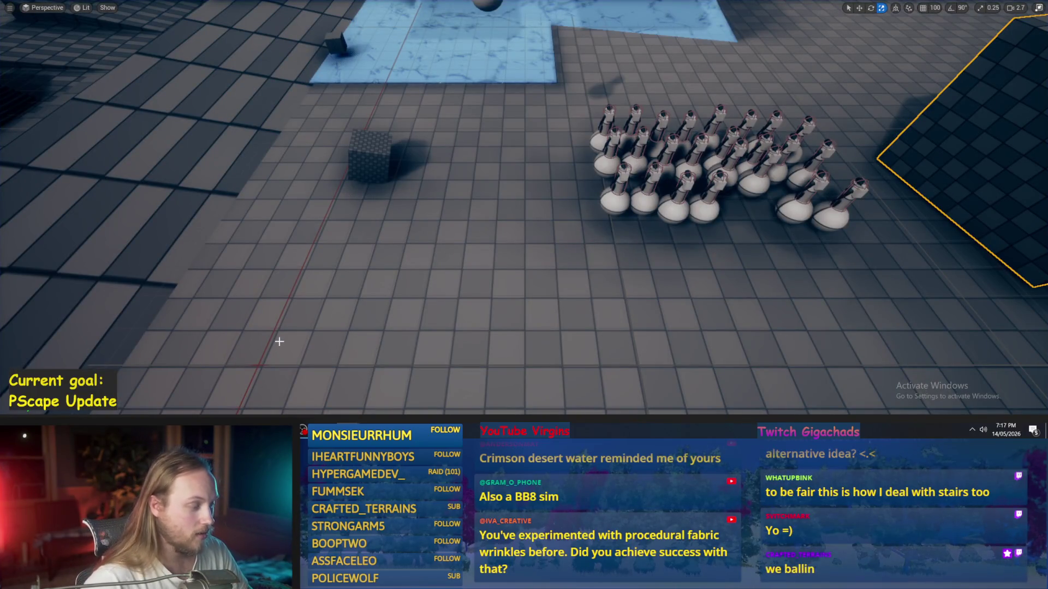
{"action": "left_click_drag", "start_coordinate": [364, 304], "coordinate": [370, 290]}
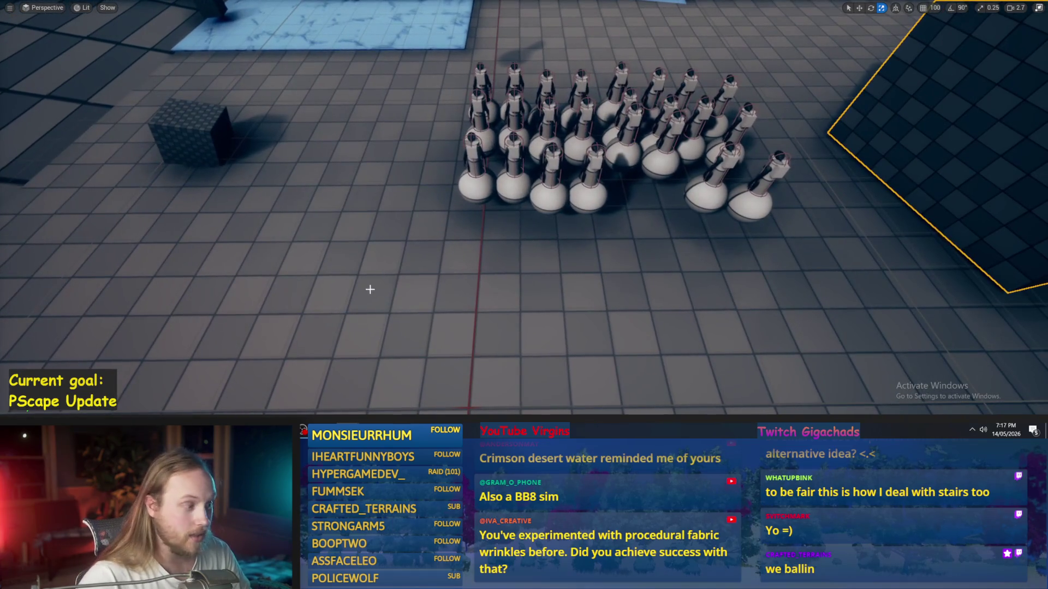
{"action": "left_click_drag", "start_coordinate": [434, 206], "coordinate": [524, 246]}
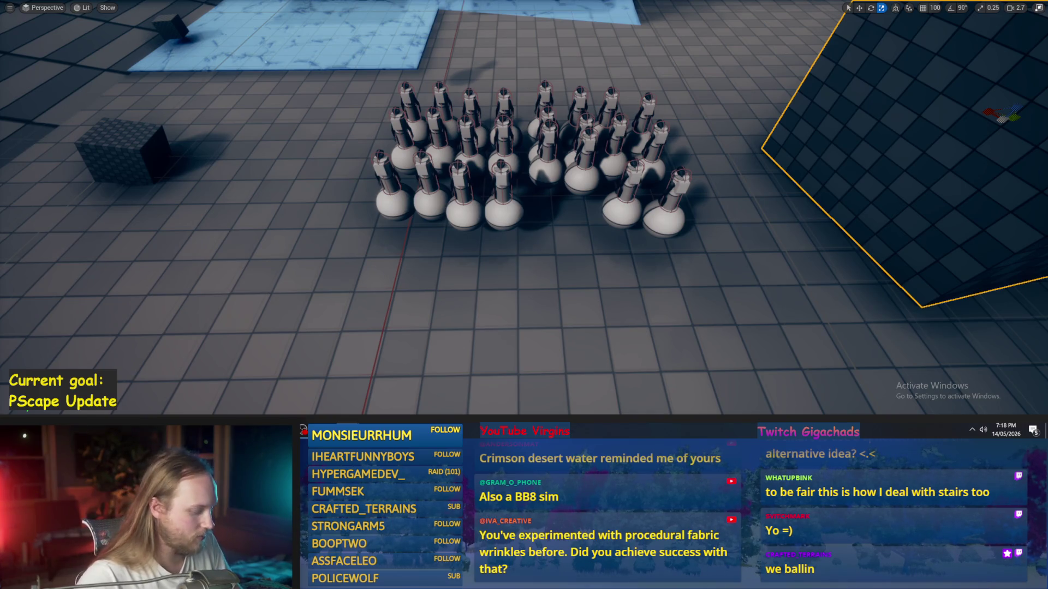
Step: Launch Paint from Windows search, then move it left and enlarge its window
{"action": "key", "text": "super"}
{"action": "type", "text": "paint"}
{"action": "key", "text": "Return"}
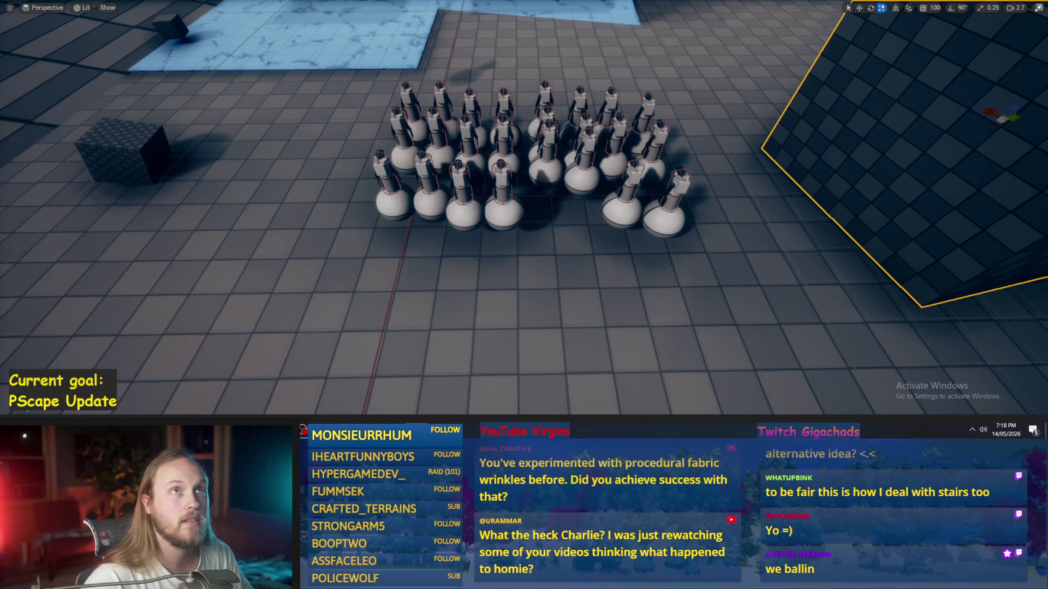
{"action": "left_click_drag", "start_coordinate": [715, 32], "coordinate": [379, 30]}
{"action": "mouse_move", "coordinate": [581, 354]}
{"action": "left_mouse_down"}
{"action": "mouse_move", "coordinate": [818, 402]}
{"action": "mouse_move", "coordinate": [818, 410]}
{"action": "left_mouse_up"}
Step: Reposition the Paint window and set up a thick blue freehand brush
{"action": "left_click_drag", "start_coordinate": [538, 36], "coordinate": [520, 21]}
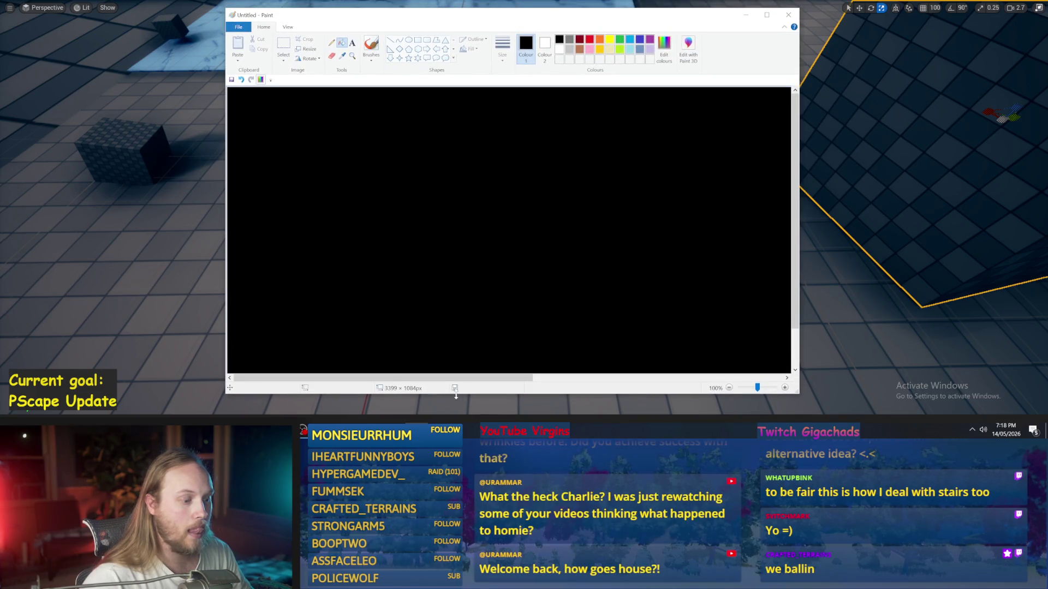
{"action": "left_click_drag", "start_coordinate": [456, 395], "coordinate": [456, 413]}
{"action": "left_click", "coordinate": [371, 47]}
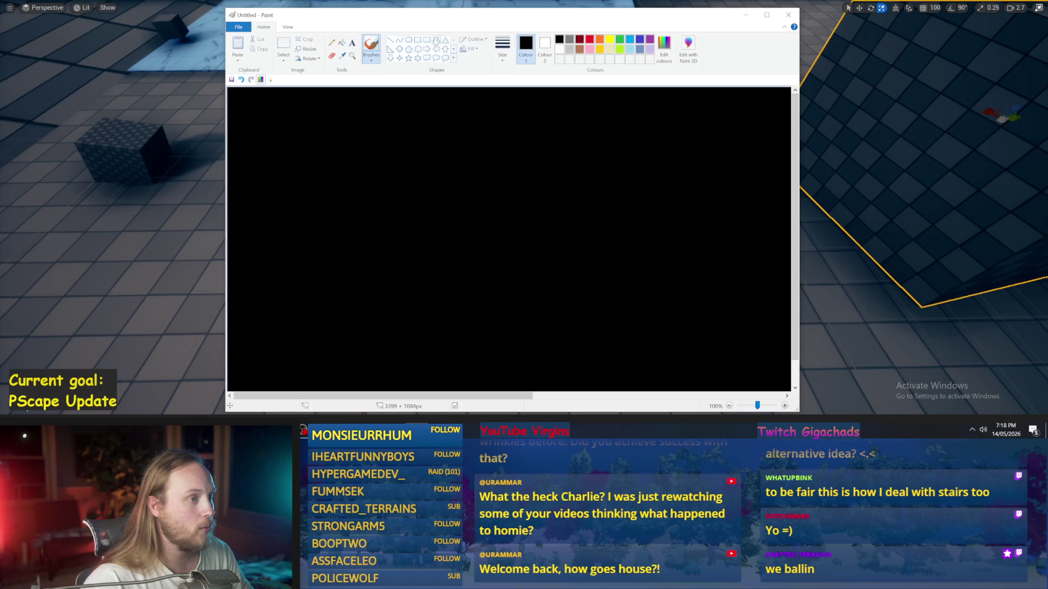
{"action": "left_click", "coordinate": [502, 49]}
{"action": "left_click", "coordinate": [480, 116]}
{"action": "left_click", "coordinate": [599, 39]}
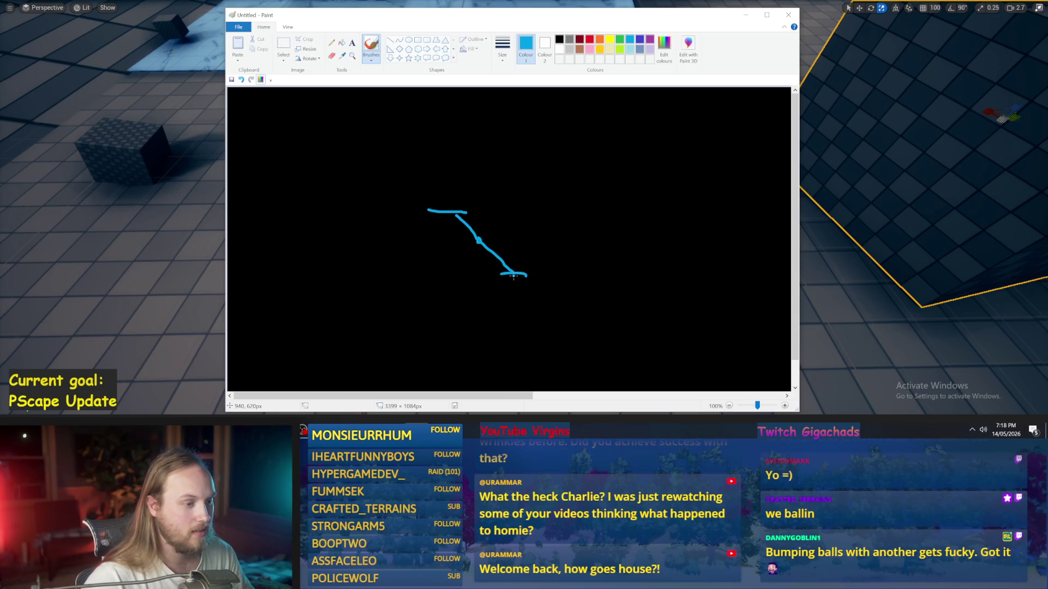
Step: Sketch a blue leg line and a large loop on the black canvas
{"action": "mouse_move", "coordinate": [514, 279]}
{"action": "left_mouse_down"}
{"action": "mouse_move", "coordinate": [570, 179]}
{"action": "mouse_move", "coordinate": [601, 276]}
{"action": "left_mouse_up"}
{"action": "key", "text": "ctrl+z"}
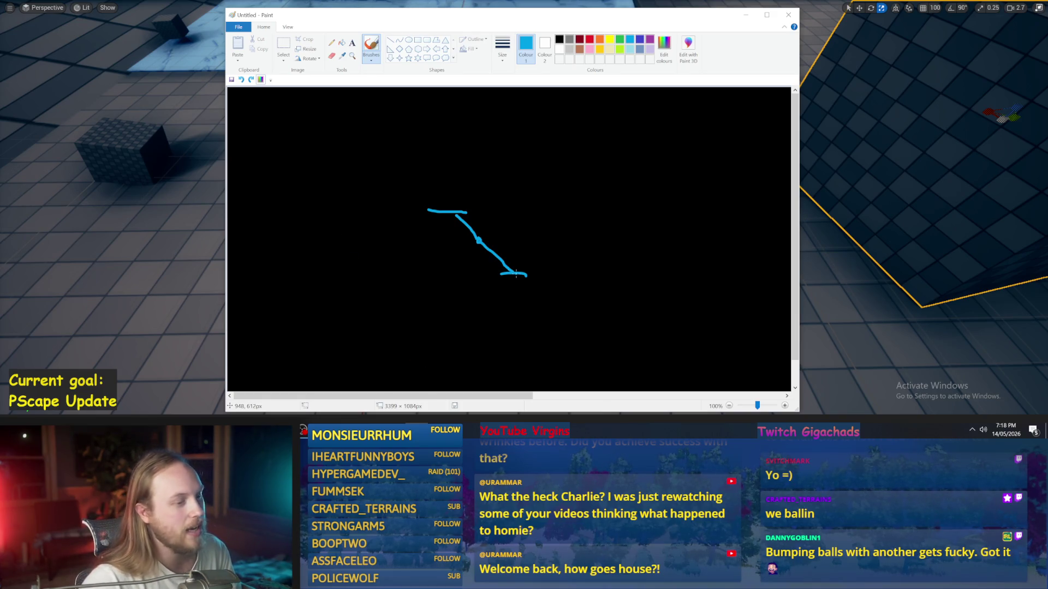
{"action": "mouse_move", "coordinate": [514, 274]}
{"action": "left_mouse_down"}
{"action": "mouse_move", "coordinate": [605, 136]}
{"action": "mouse_move", "coordinate": [527, 185]}
{"action": "left_mouse_up"}
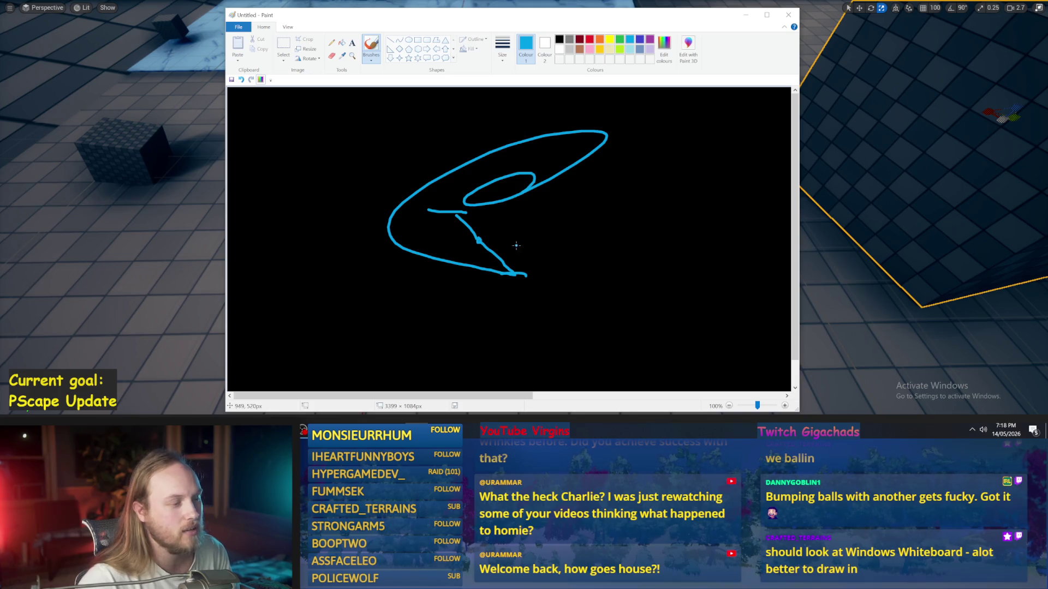
Step: Sketch several trial loops around the leg line, undoing each one
{"action": "key", "text": "ctrl+z"}
{"action": "mouse_move", "coordinate": [495, 273]}
{"action": "left_mouse_down"}
{"action": "mouse_move", "coordinate": [550, 271]}
{"action": "mouse_move", "coordinate": [434, 215]}
{"action": "mouse_move", "coordinate": [475, 219]}
{"action": "left_mouse_up"}
{"action": "key", "text": "ctrl+z"}
{"action": "key", "text": "ctrl+z"}
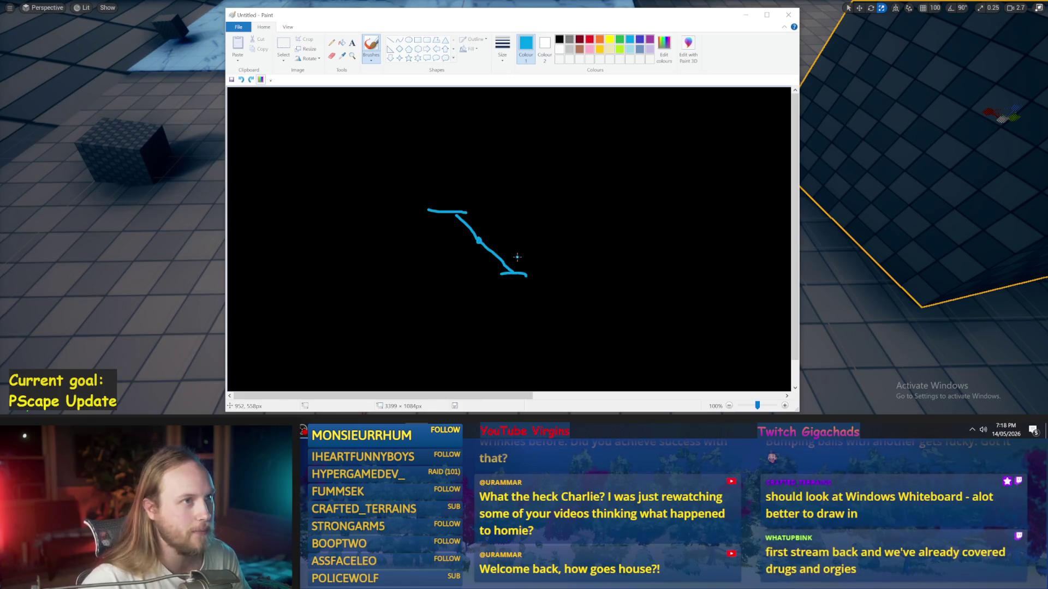
{"action": "left_click_drag", "start_coordinate": [520, 262], "coordinate": [515, 273]}
{"action": "key", "text": "ctrl+z"}
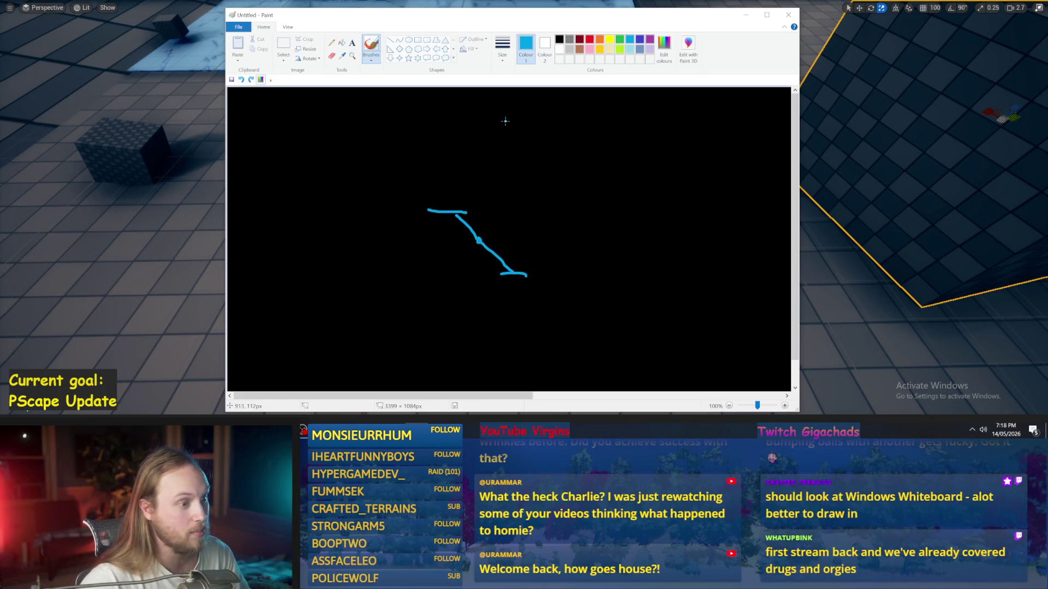
{"action": "mouse_move", "coordinate": [498, 103]}
{"action": "left_mouse_down"}
{"action": "mouse_move", "coordinate": [519, 175]}
{"action": "mouse_move", "coordinate": [510, 251]}
{"action": "mouse_move", "coordinate": [449, 116]}
{"action": "mouse_move", "coordinate": [456, 91]}
{"action": "mouse_move", "coordinate": [525, 195]}
{"action": "mouse_move", "coordinate": [478, 239]}
{"action": "mouse_move", "coordinate": [465, 90]}
{"action": "mouse_move", "coordinate": [504, 112]}
{"action": "mouse_move", "coordinate": [518, 235]}
{"action": "mouse_move", "coordinate": [457, 174]}
{"action": "mouse_move", "coordinate": [483, 93]}
{"action": "mouse_move", "coordinate": [517, 237]}
{"action": "mouse_move", "coordinate": [467, 115]}
{"action": "left_mouse_up"}
{"action": "key", "text": "ctrl+z"}
{"action": "key", "text": "ctrl+z"}
{"action": "key", "text": "ctrl+z"}
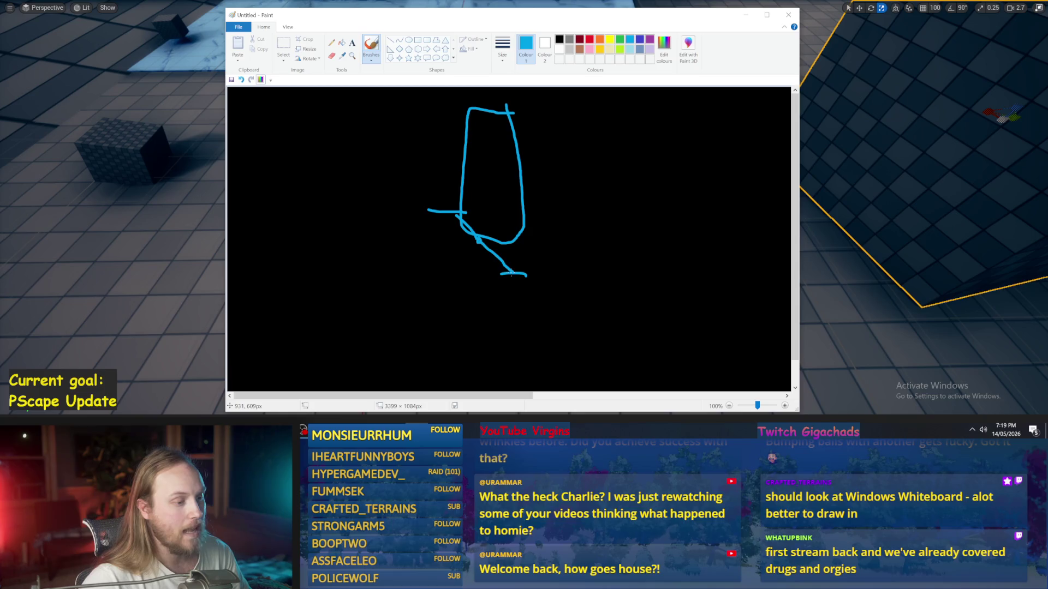
Step: Draw a tall body stroke, then undo strokes back to a short blue curve
{"action": "mouse_move", "coordinate": [517, 278]}
{"action": "left_mouse_down"}
{"action": "mouse_move", "coordinate": [436, 295]}
{"action": "mouse_move", "coordinate": [541, 229]}
{"action": "mouse_move", "coordinate": [441, 273]}
{"action": "left_mouse_up"}
{"action": "key", "text": "ctrl+z"}
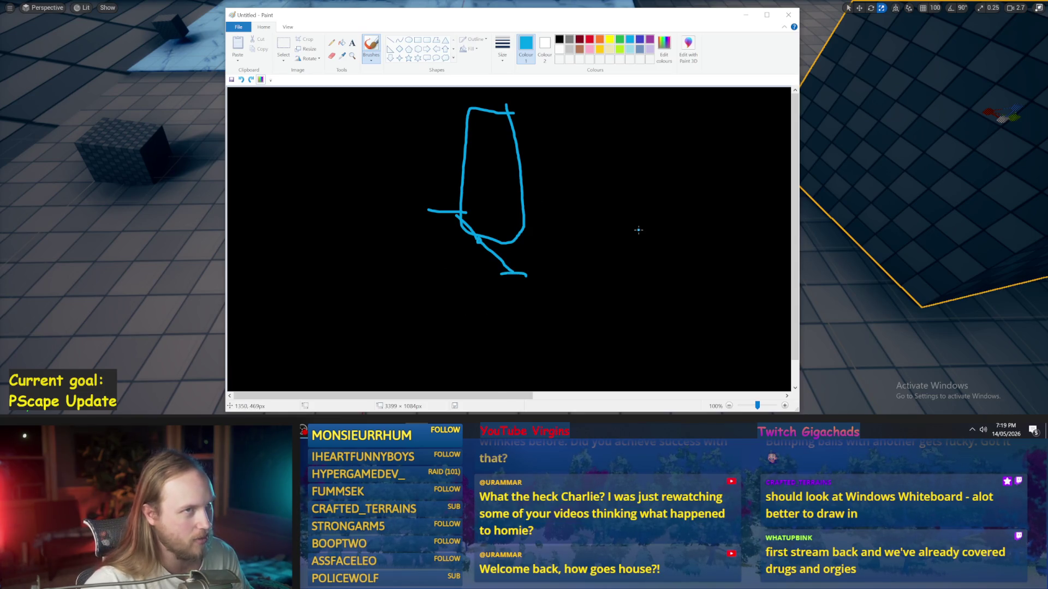
{"action": "key", "text": "ctrl+z"}
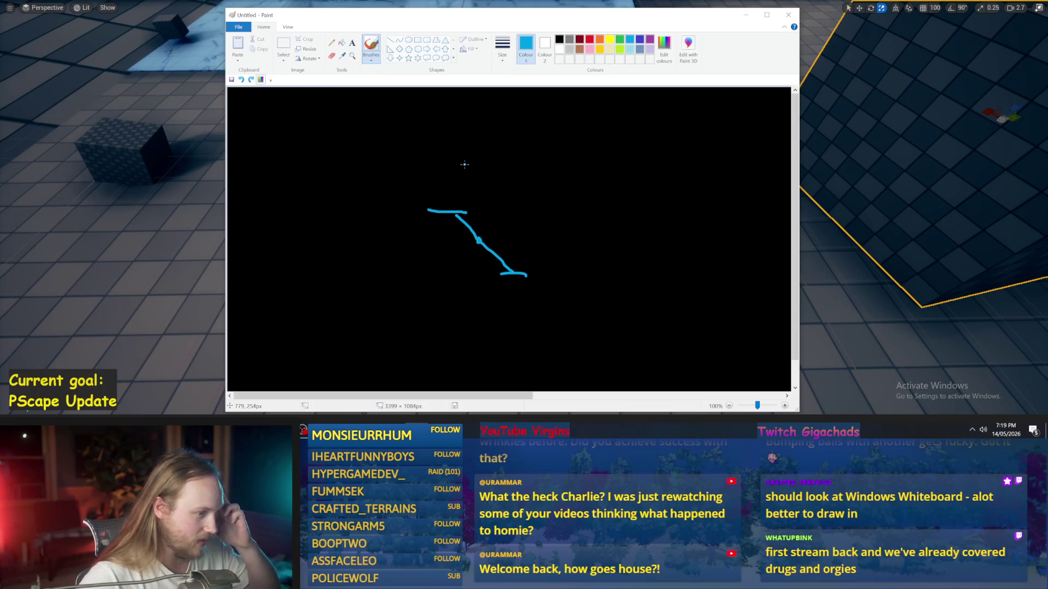
{"action": "key", "text": "ctrl+z"}
{"action": "key", "text": "ctrl+z"}
{"action": "key", "text": "ctrl+z"}
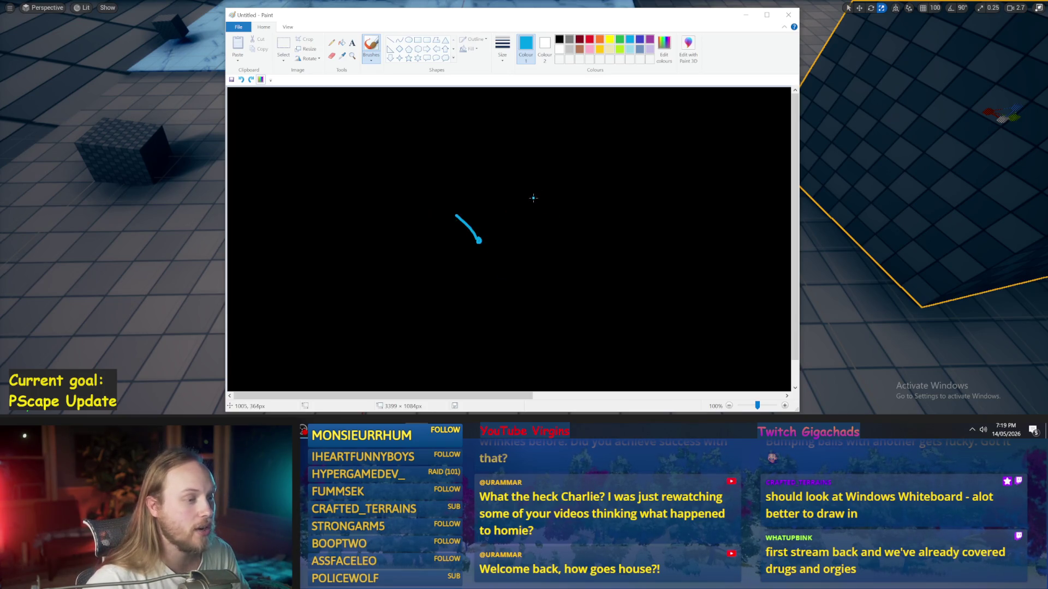
Step: Draw the red leg strokes from the hip, then select pink and lime green colours
{"action": "mouse_move", "coordinate": [490, 149]}
{"action": "left_mouse_down"}
{"action": "mouse_move", "coordinate": [483, 143]}
{"action": "mouse_move", "coordinate": [457, 166]}
{"action": "mouse_move", "coordinate": [493, 140]}
{"action": "left_mouse_up"}
{"action": "key", "text": "ctrl+z"}
{"action": "key", "text": "ctrl+z"}
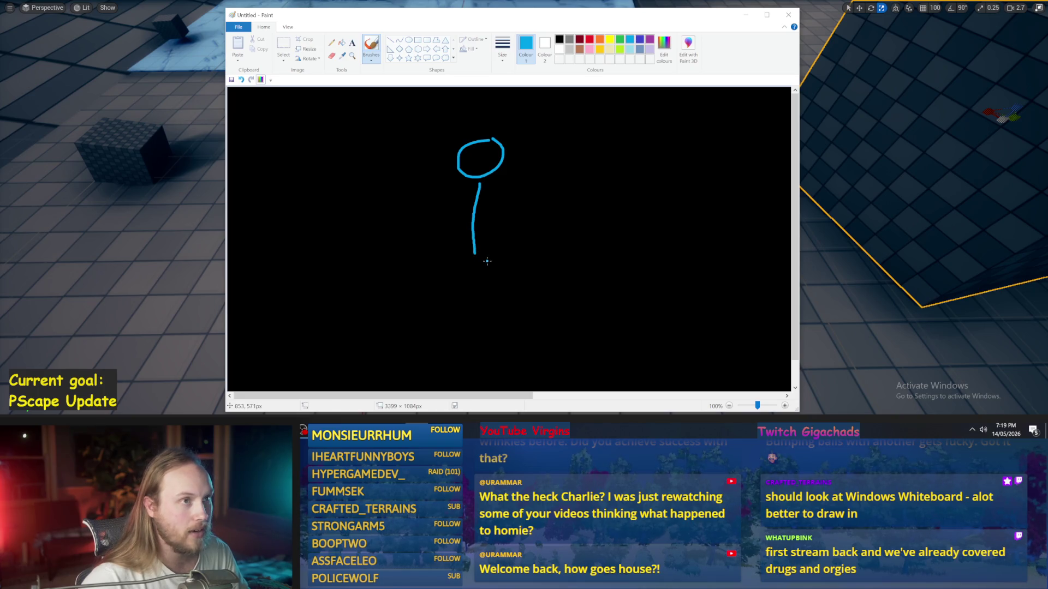
{"action": "left_click", "coordinate": [590, 40]}
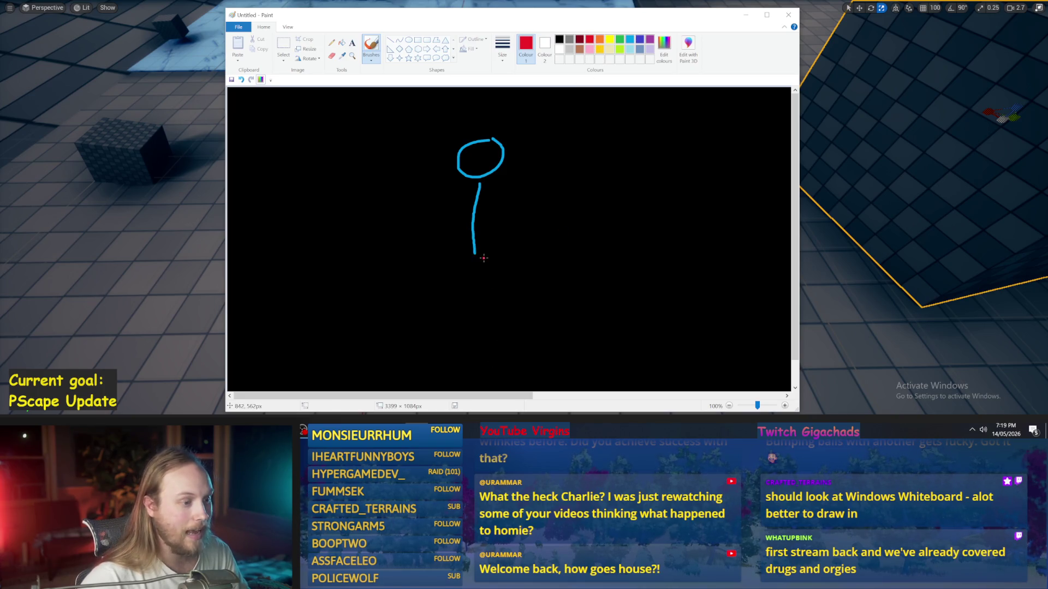
{"action": "left_click_drag", "start_coordinate": [491, 261], "coordinate": [540, 268]}
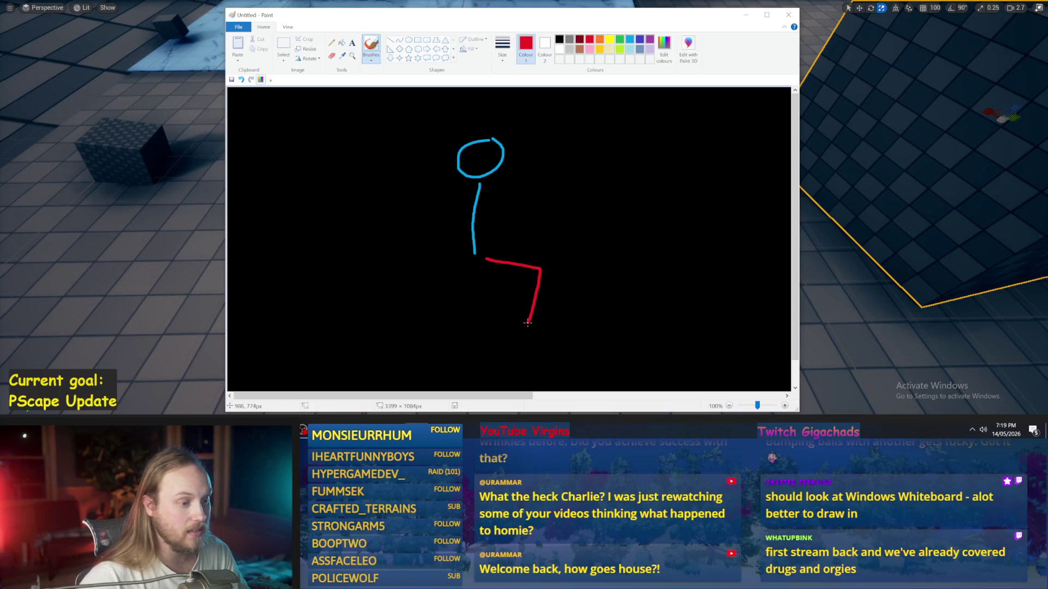
{"action": "left_click_drag", "start_coordinate": [422, 323], "coordinate": [408, 341]}
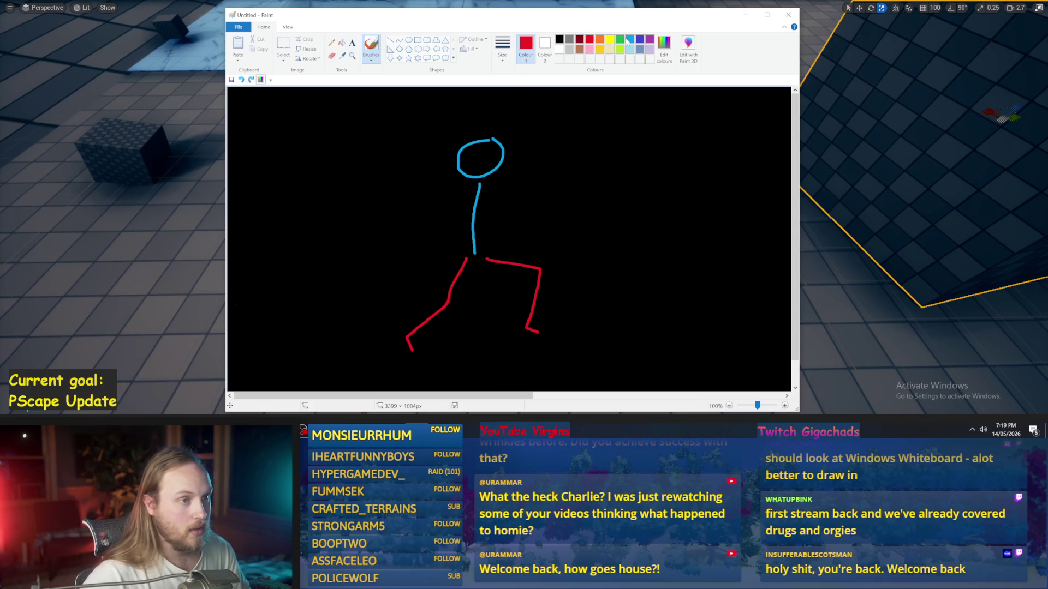
{"action": "left_click", "coordinate": [590, 50]}
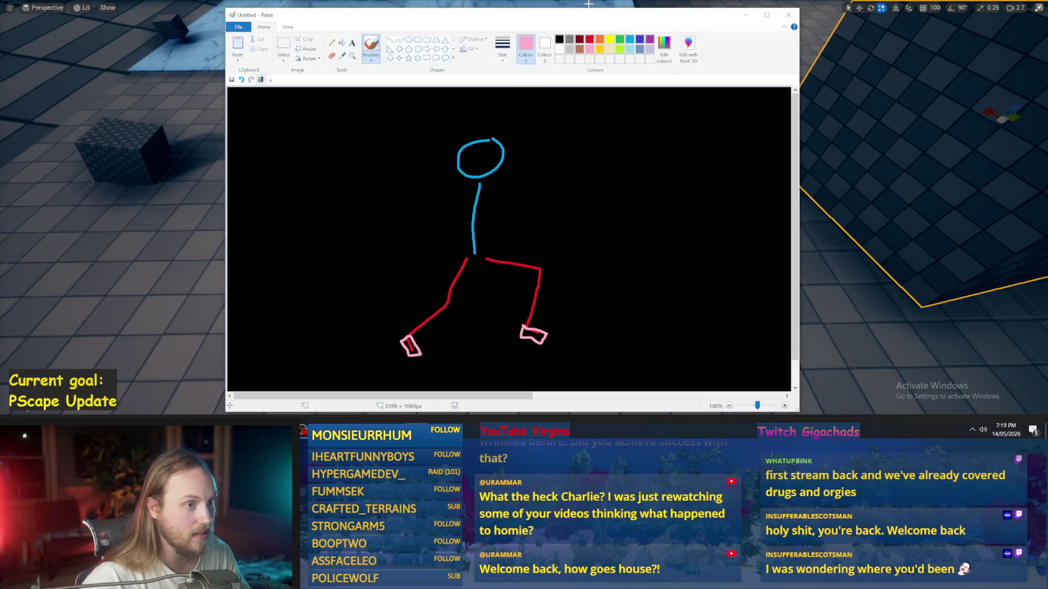
{"action": "left_click", "coordinate": [620, 49]}
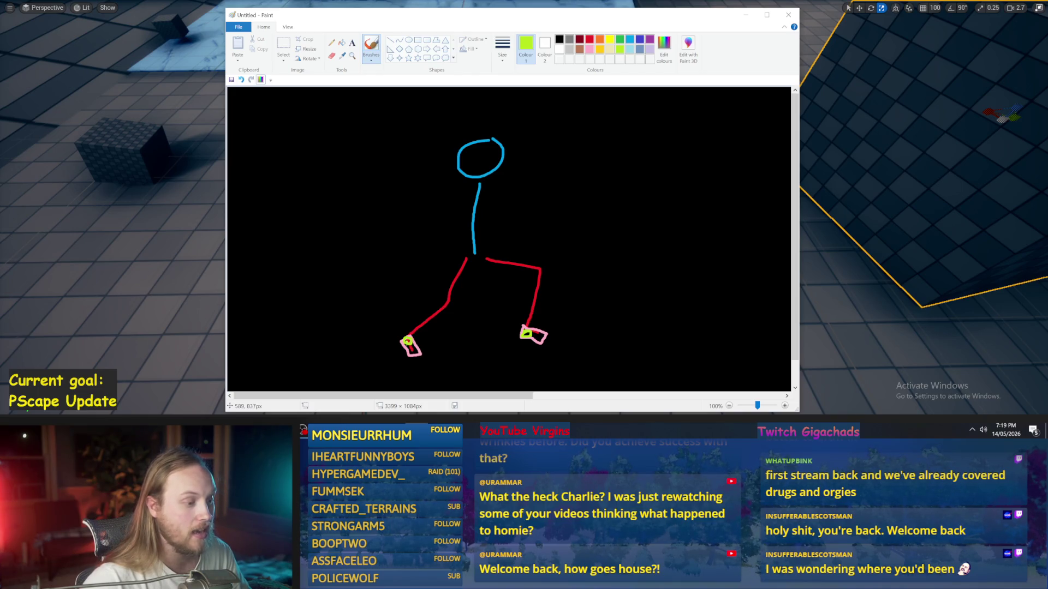
Step: Trace lime green lines down the left leg from the hip
{"action": "key", "text": "ctrl+z"}
{"action": "left_click_drag", "start_coordinate": [471, 255], "coordinate": [419, 327]}
{"action": "left_click_drag", "start_coordinate": [409, 339], "coordinate": [444, 296]}
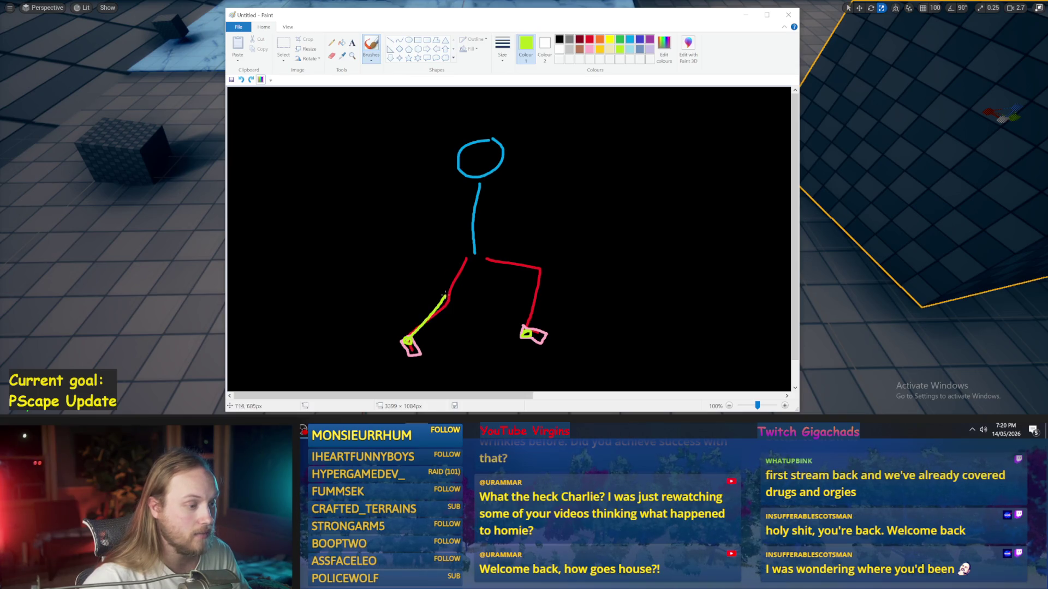
Step: Try lime strokes around the right leg, undoing each unwanted attempt
{"action": "mouse_move", "coordinate": [476, 257]}
{"action": "left_mouse_down"}
{"action": "mouse_move", "coordinate": [526, 329]}
{"action": "mouse_move", "coordinate": [475, 254]}
{"action": "left_mouse_up"}
{"action": "key", "text": "ctrl+z"}
{"action": "key", "text": "ctrl+z"}
{"action": "key", "text": "ctrl+z"}
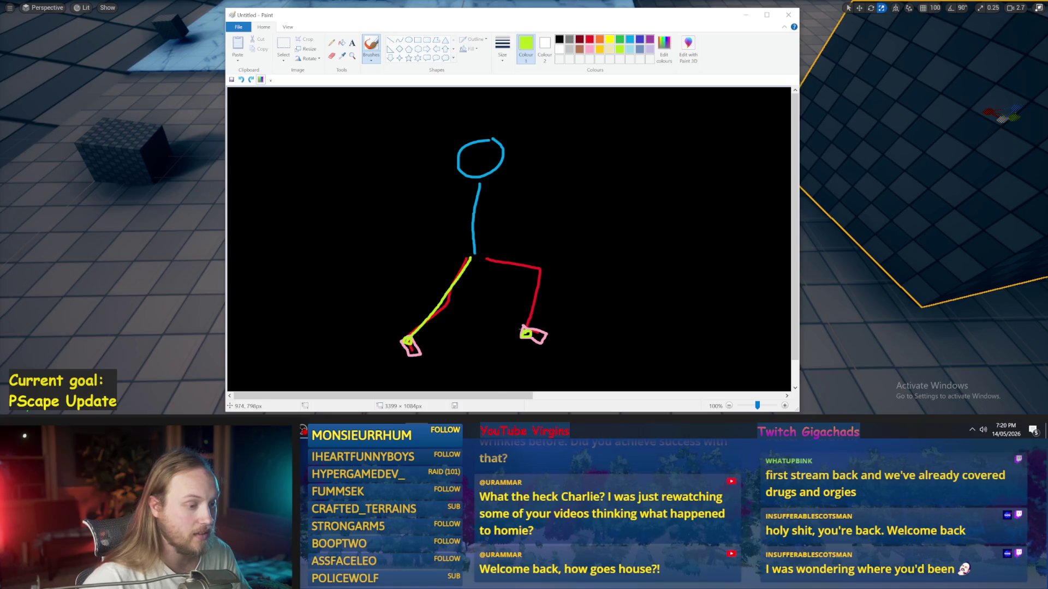
{"action": "left_click_drag", "start_coordinate": [564, 263], "coordinate": [568, 285]}
{"action": "key", "text": "ctrl+z"}
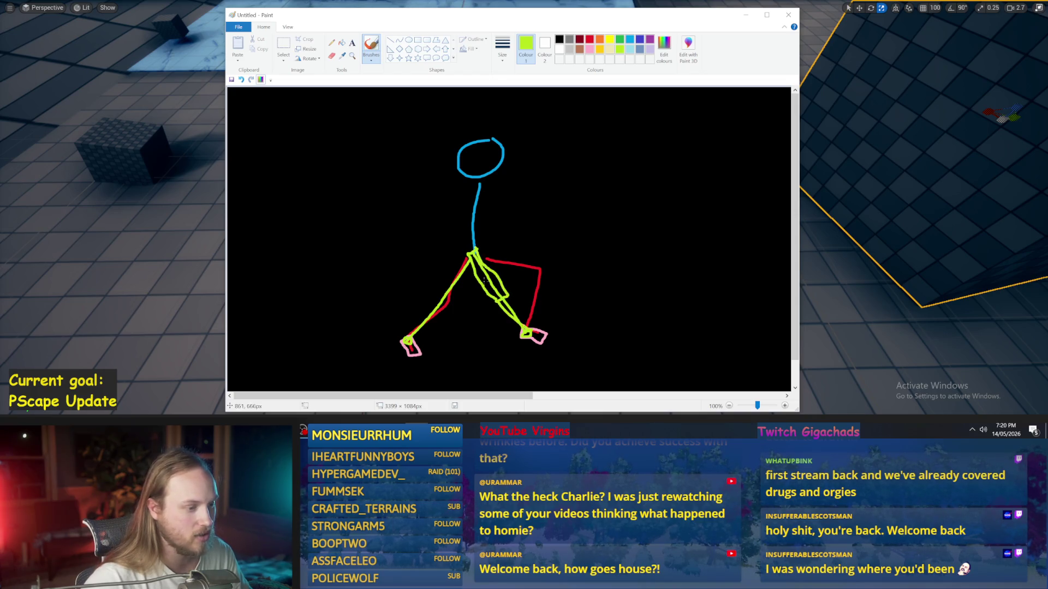
{"action": "left_click_drag", "start_coordinate": [471, 255], "coordinate": [622, 388]}
{"action": "key", "text": "ctrl+z"}
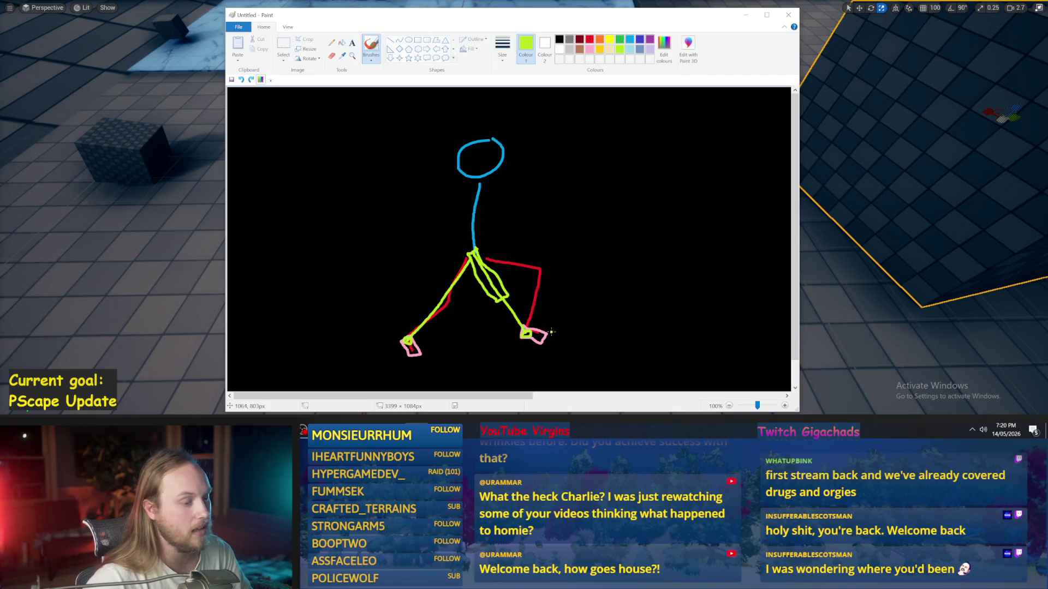
{"action": "left_click_drag", "start_coordinate": [550, 262], "coordinate": [545, 311]}
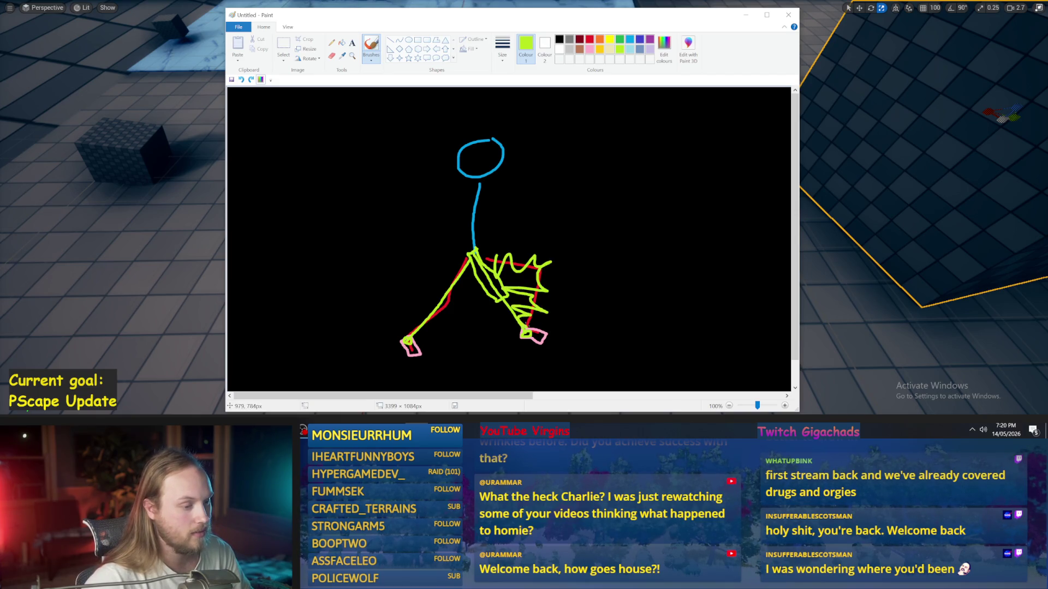
{"action": "key", "text": "ctrl+z"}
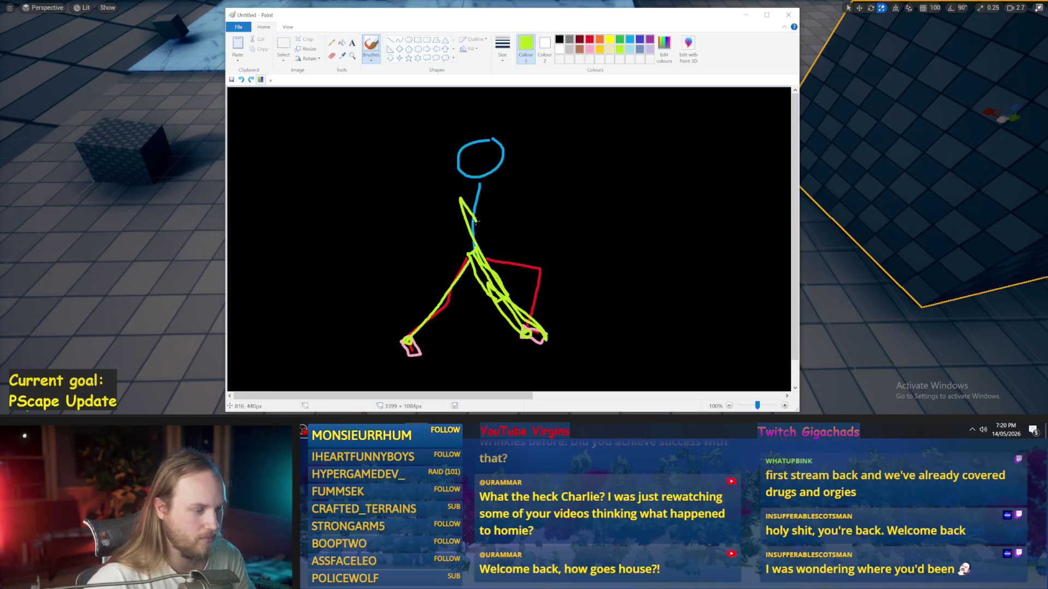
{"action": "key", "text": "ctrl+z"}
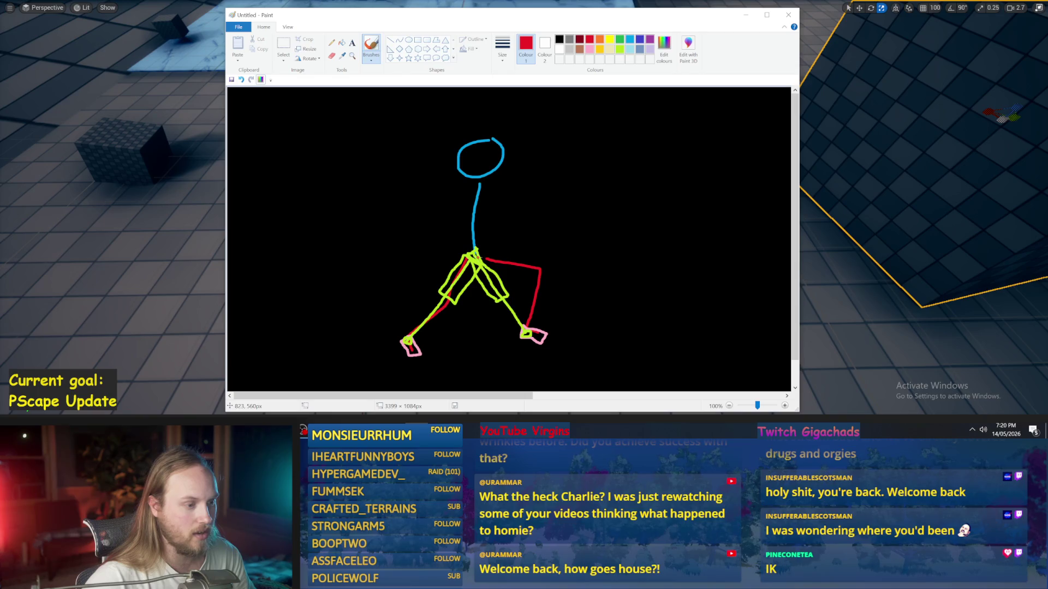
Step: Draw a red lifted leg rising from the hip and discard the last lime stroke
{"action": "mouse_move", "coordinate": [482, 255]}
{"action": "left_mouse_down"}
{"action": "mouse_move", "coordinate": [516, 221]}
{"action": "mouse_move", "coordinate": [526, 290]}
{"action": "left_mouse_up"}
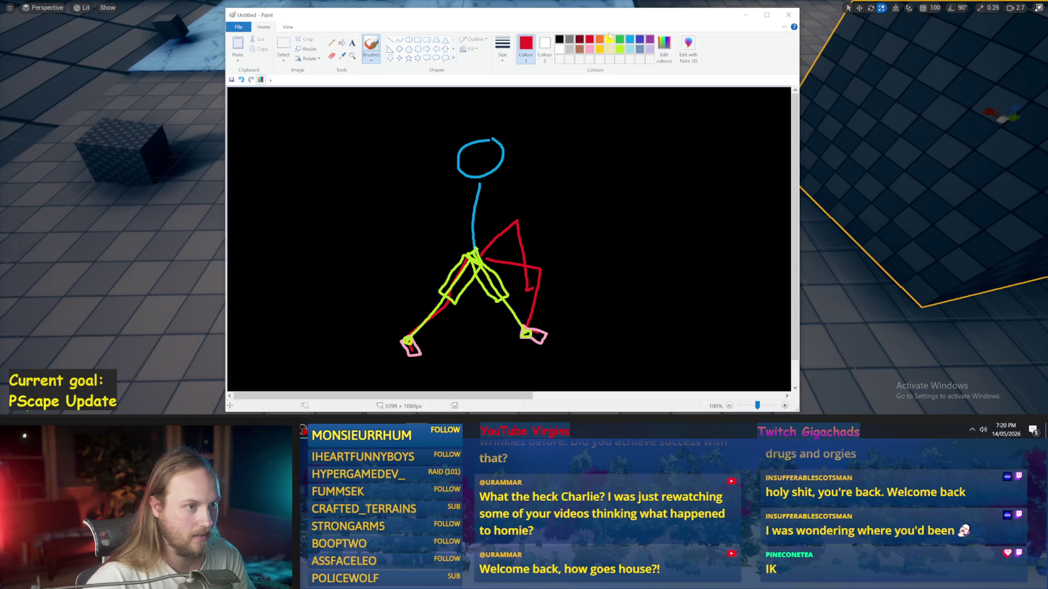
{"action": "left_click", "coordinate": [622, 49]}
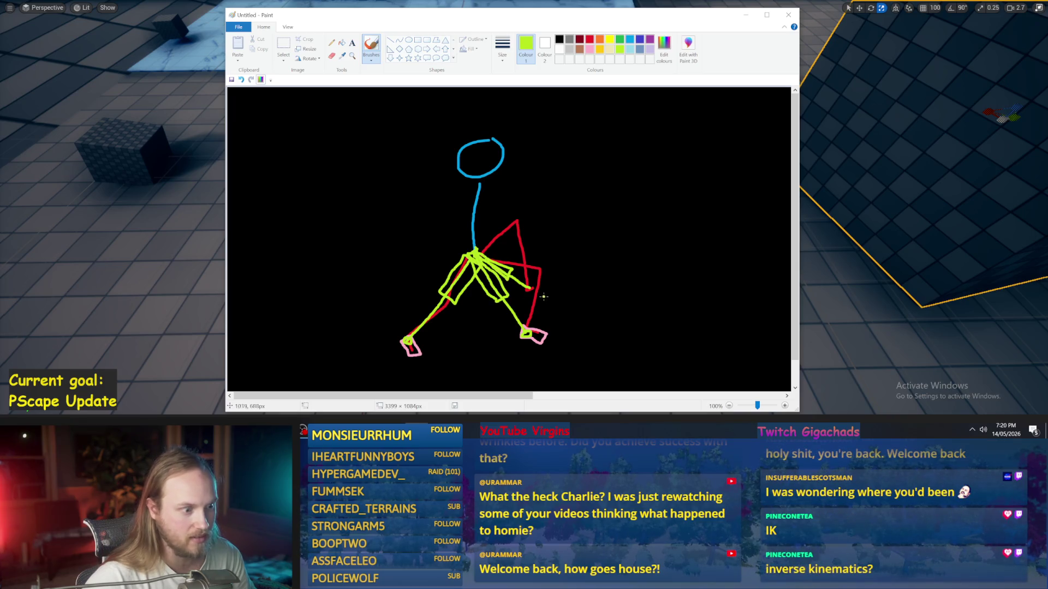
{"action": "key", "text": "ctrl+z"}
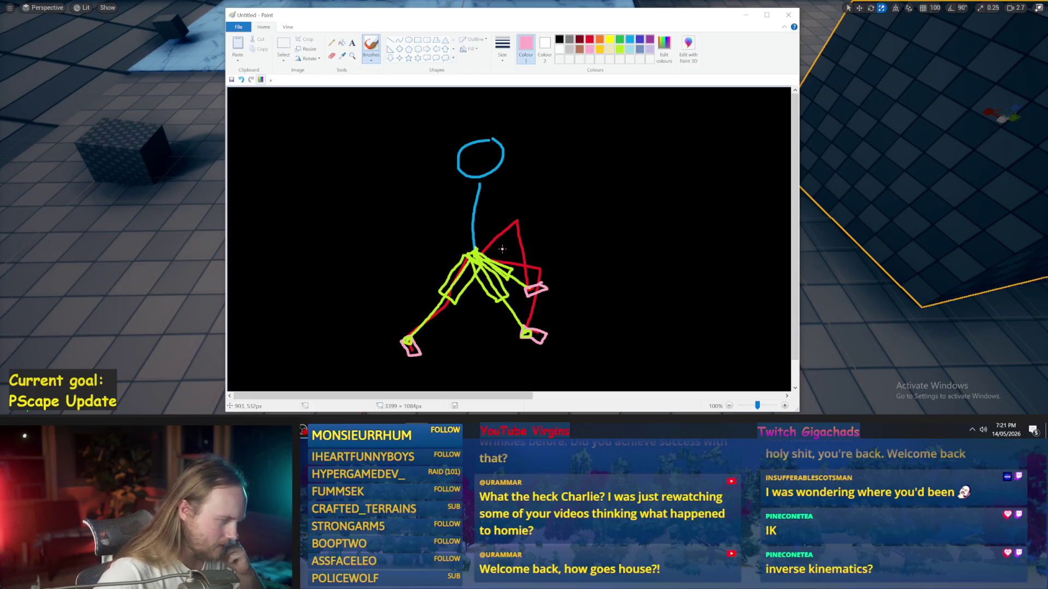
Step: Attempt pink foot strokes near the legs, undoing the stray arcs and loops
{"action": "left_click_drag", "start_coordinate": [473, 286], "coordinate": [655, 286]}
{"action": "key", "text": "ctrl+z"}
{"action": "left_click_drag", "start_coordinate": [491, 257], "coordinate": [486, 262]}
{"action": "key", "text": "ctrl+z"}
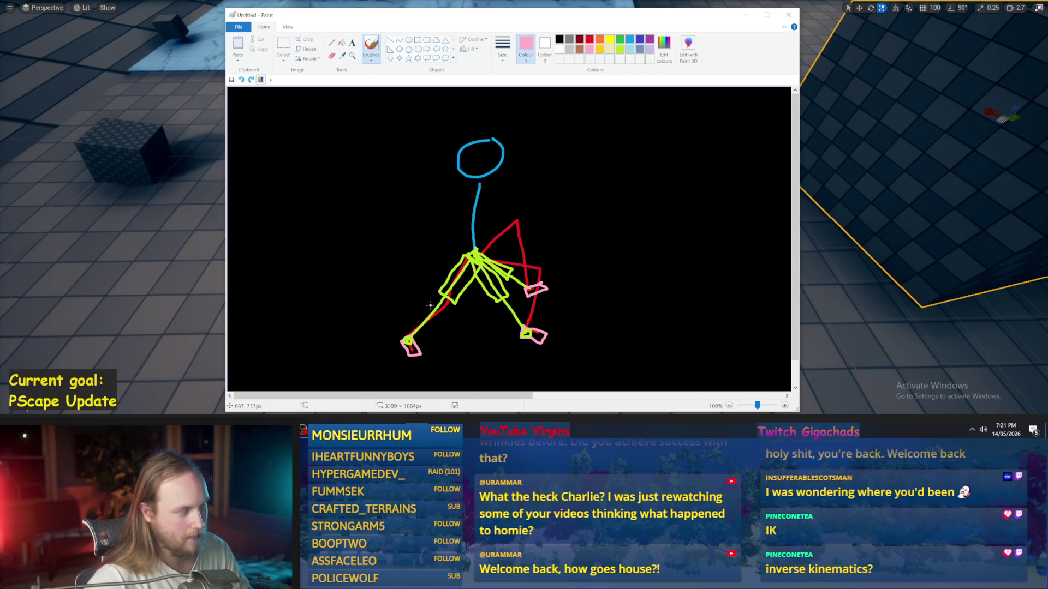
{"action": "mouse_move", "coordinate": [535, 283]}
{"action": "left_mouse_down"}
{"action": "mouse_move", "coordinate": [524, 349]}
{"action": "mouse_move", "coordinate": [600, 280]}
{"action": "left_mouse_up"}
{"action": "key", "text": "ctrl+z"}
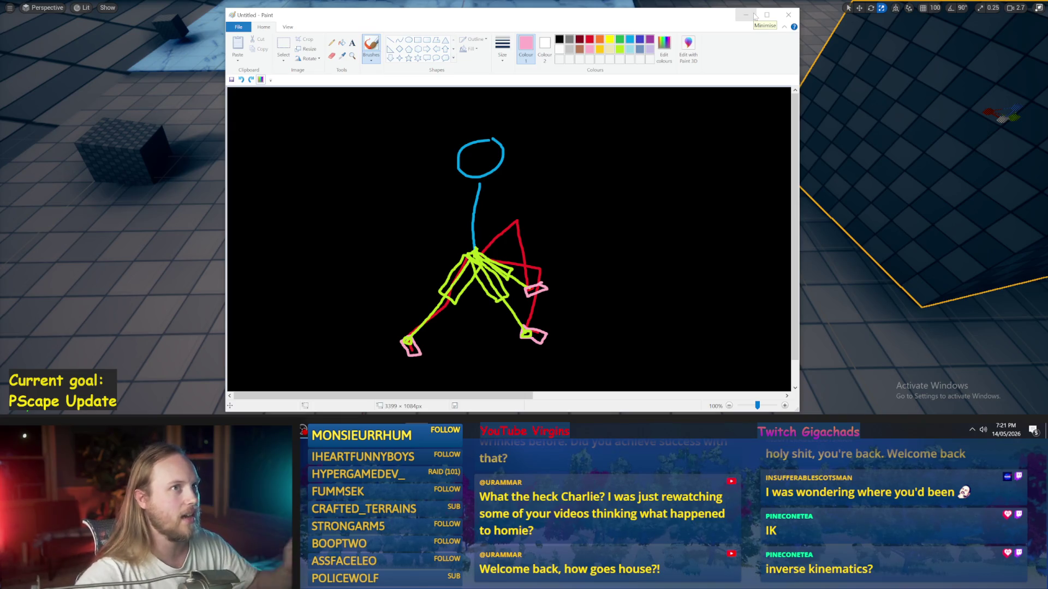
{"action": "mouse_move", "coordinate": [557, 197]}
{"action": "left_mouse_down"}
{"action": "mouse_move", "coordinate": [668, 182]}
{"action": "mouse_move", "coordinate": [555, 229]}
{"action": "left_mouse_up"}
Step: Minimize Paint, start the walking simulation with Alt+P, and step the robot forward with W
{"action": "key", "text": "ctrl+z"}
{"action": "key", "text": "ctrl+z"}
{"action": "left_click", "coordinate": [750, 16]}
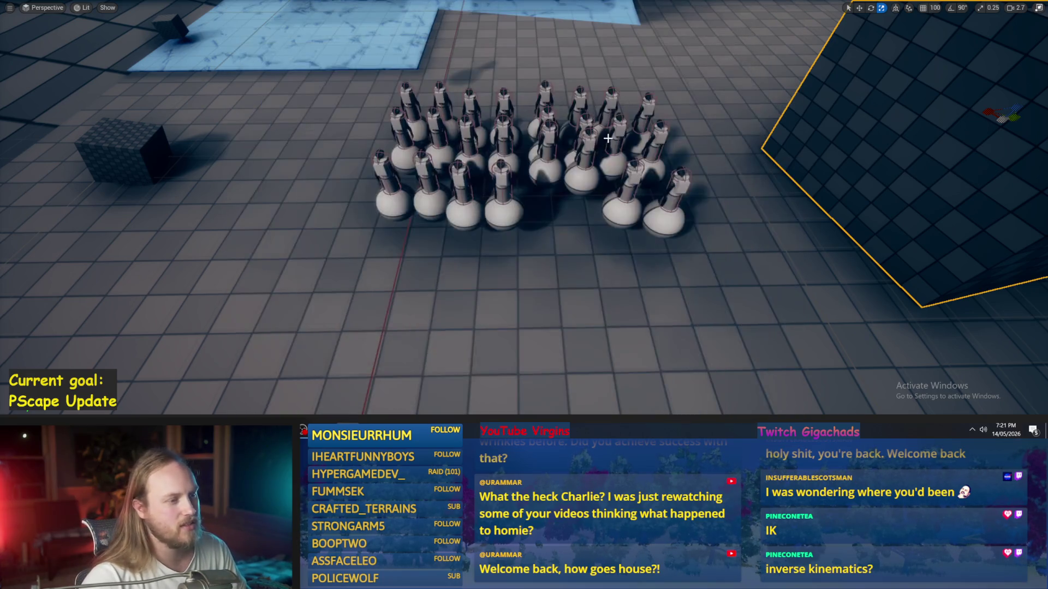
{"action": "key", "text": "alt+p"}
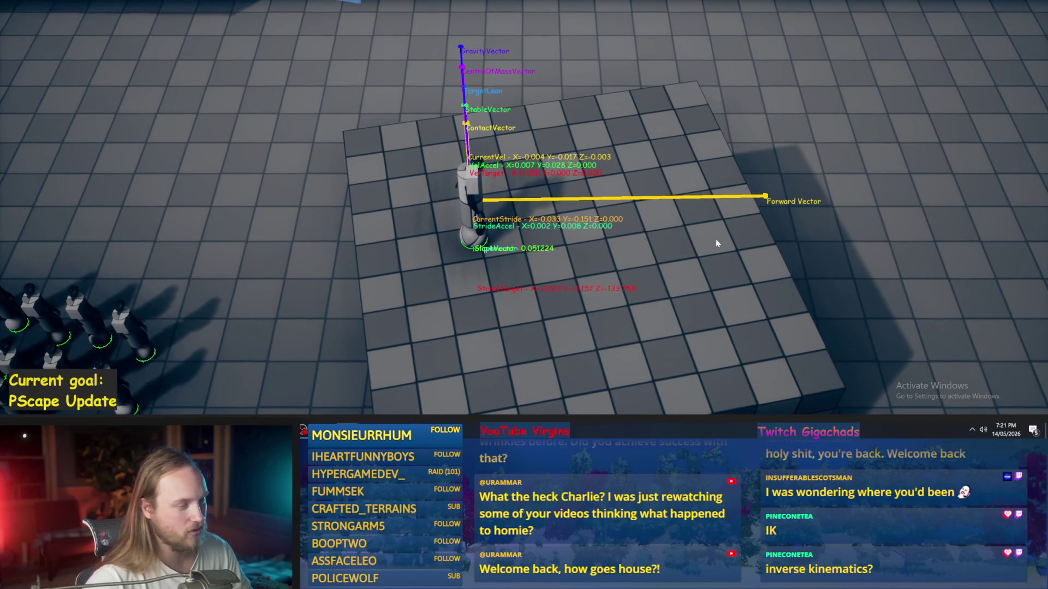
{"action": "key", "text": "w"}
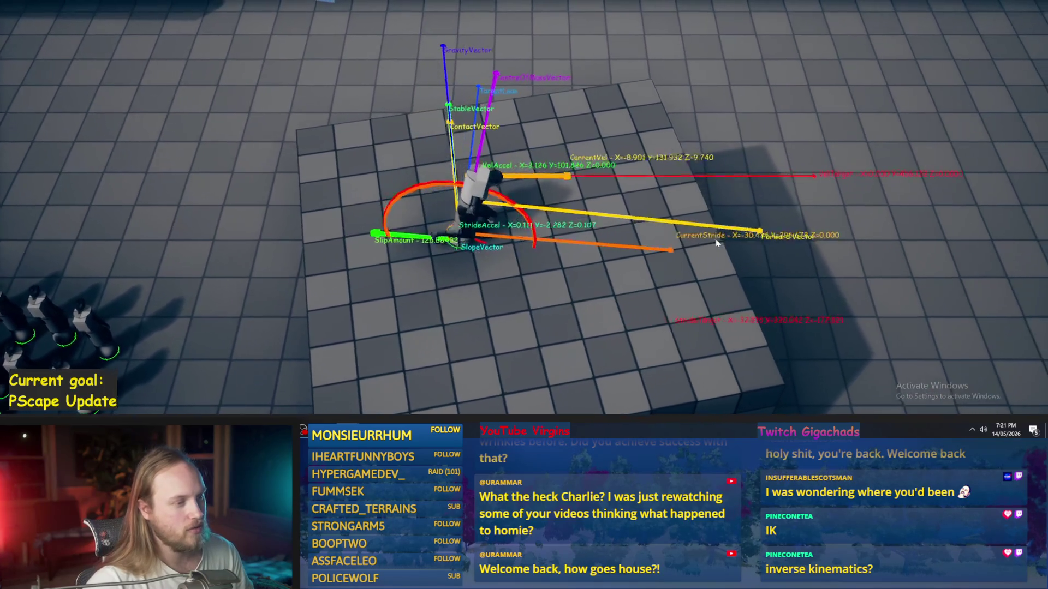